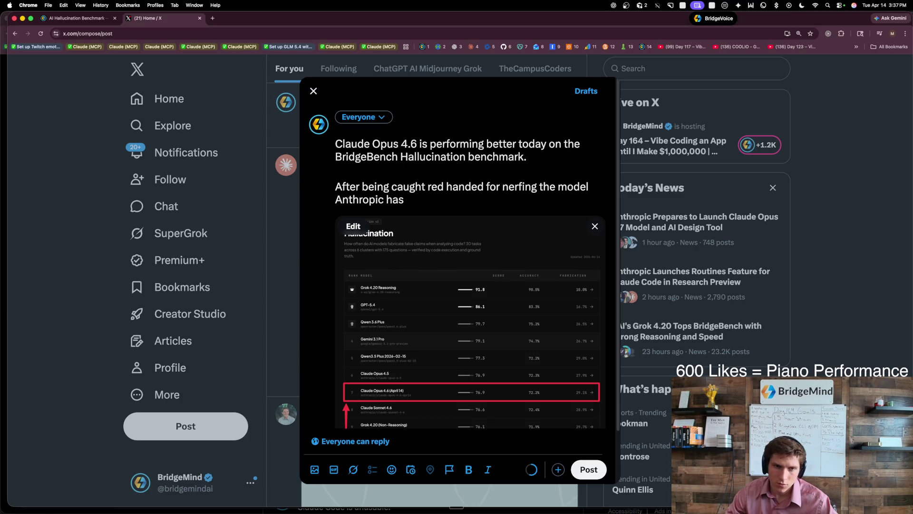
Step: Extend the second paragraph to read 'Anthropic has improved' and go back to the draft's tab
type("improv")
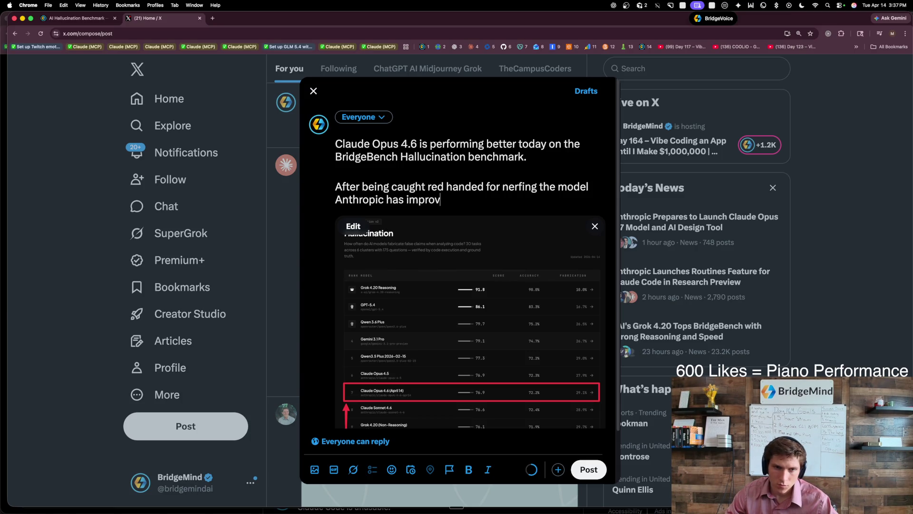
type("ed its")
key("BackSpace")
key("BackSpace")
key("BackSpace")
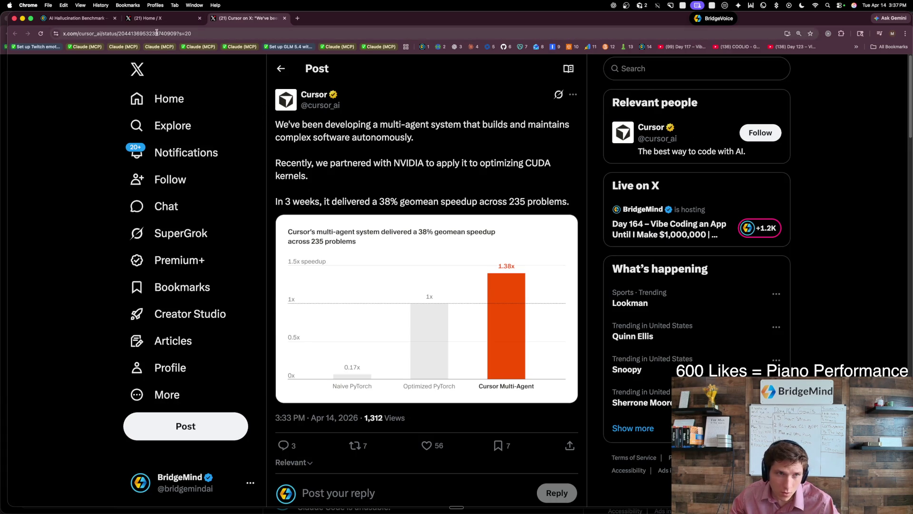
left_click(143, 22)
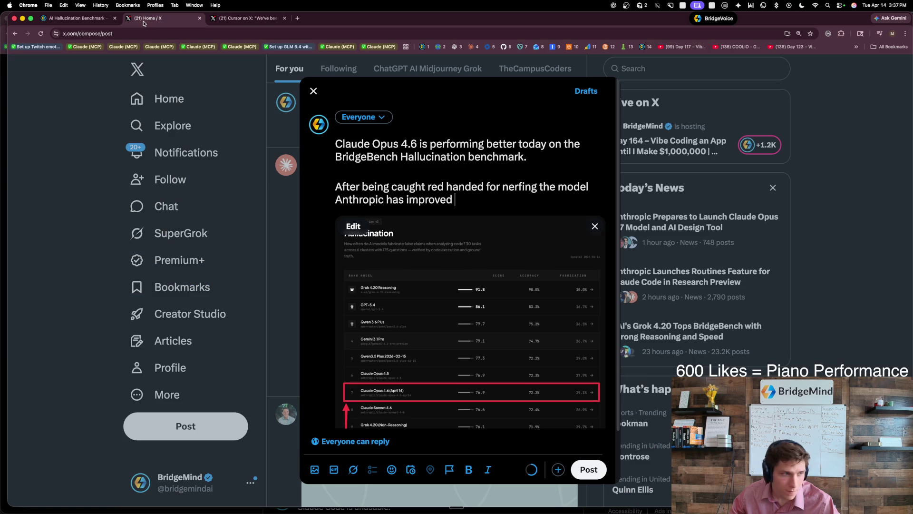
Step: Reword the second paragraph to 'Anthropic has increased the reasoning levels.'
left_click(450, 205)
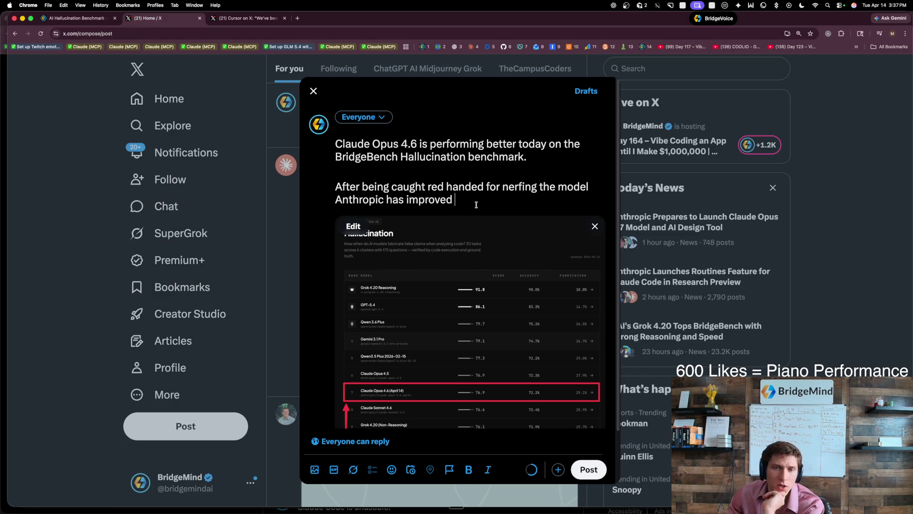
mouse_move(479, 202)
left_mouse_down()
mouse_move(383, 200)
mouse_move(460, 204)
left_mouse_up()
type("the reasoning")
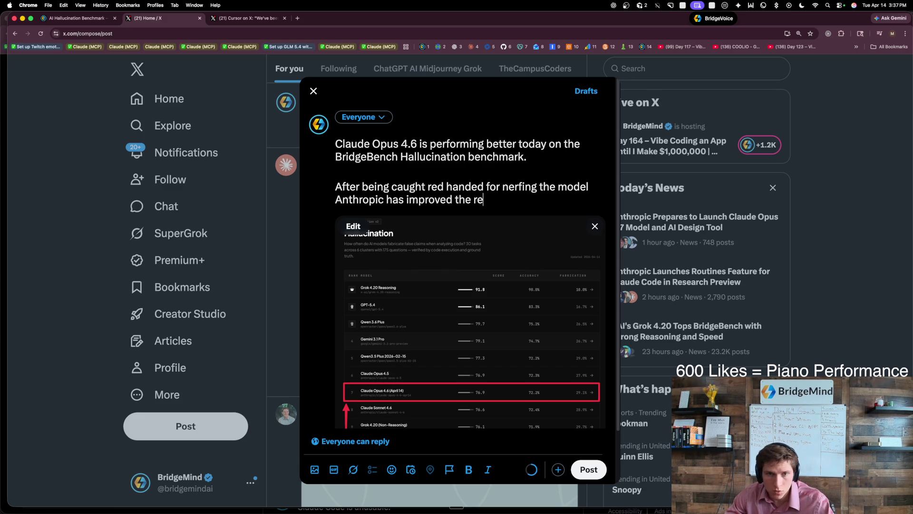
key("BackSpace")
key("BackSpace")
key("BackSpace")
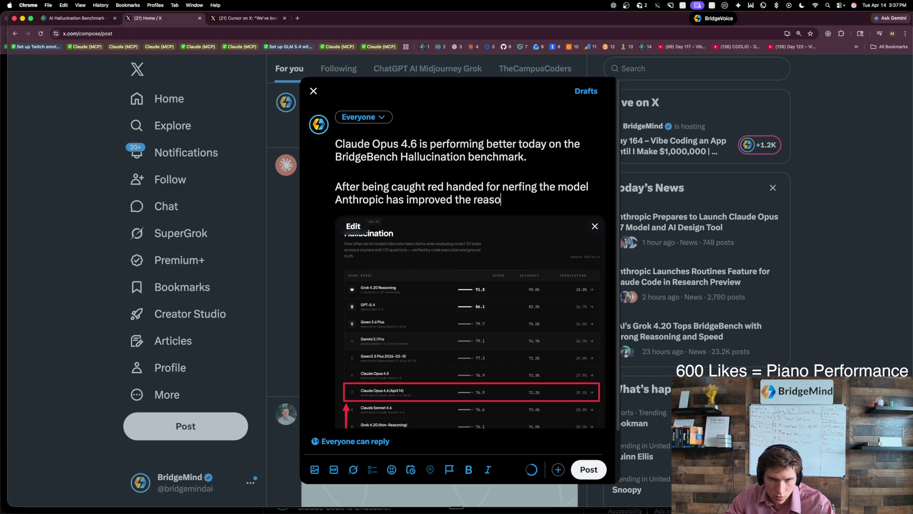
key("BackSpace")
key("BackSpace")
key("BackSpace")
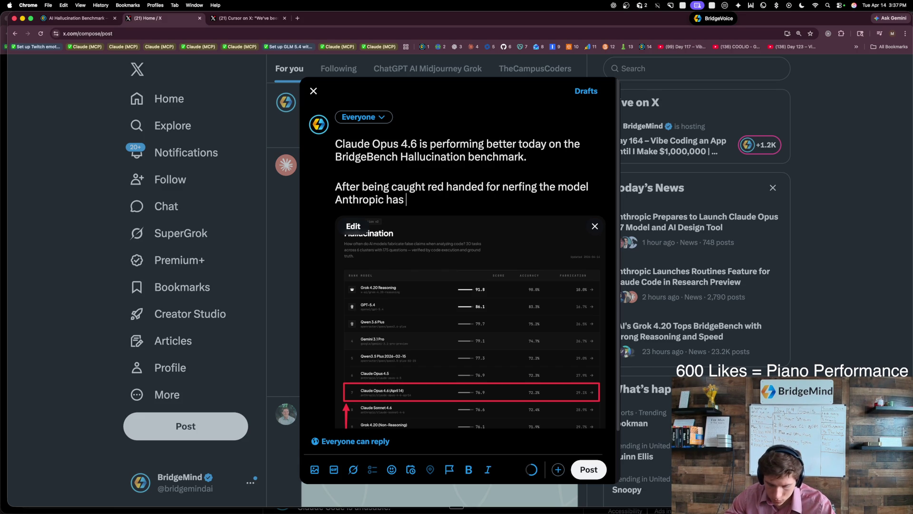
type("ncreased the reasoning lev")
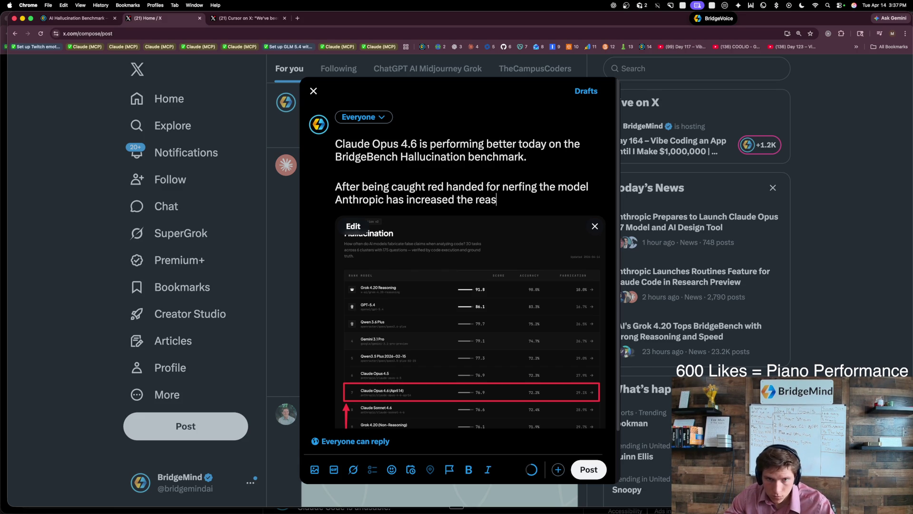
type("els.")
Step: Add a third paragraph: 'None of this matters anymore though since Claude Opus 4.7 is launching on Thursday.'
key("Return")
key("Return")
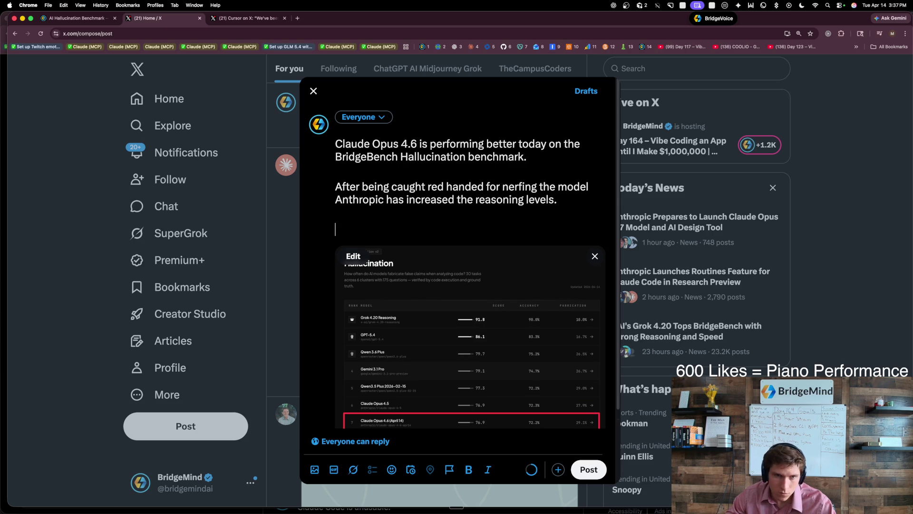
type("None of this m")
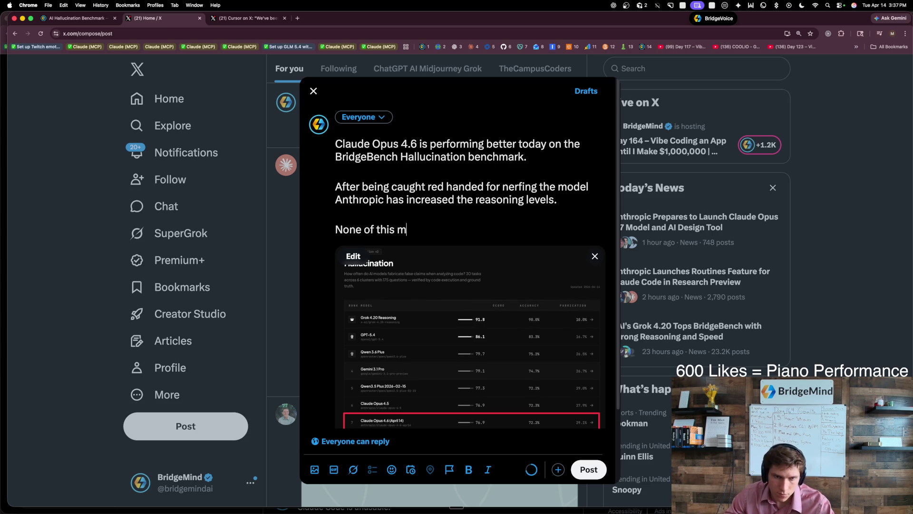
type("atters anymore")
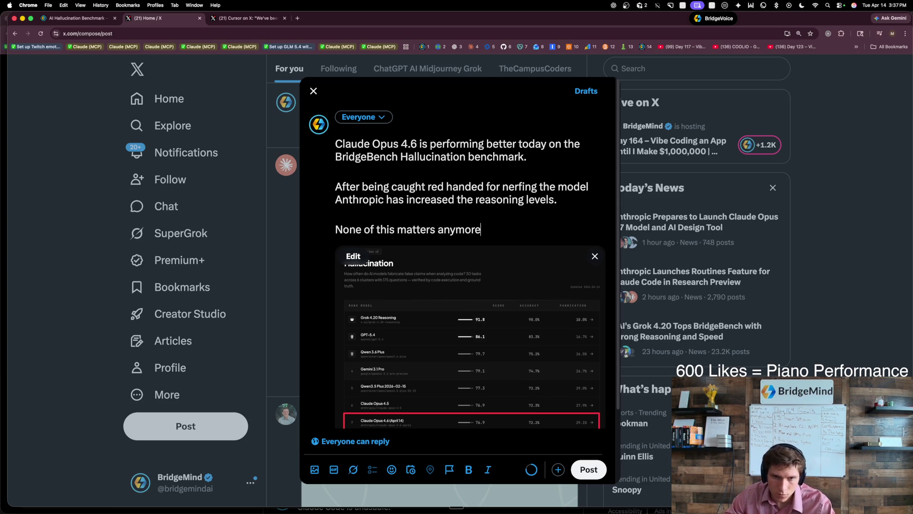
type(" anyway since ")
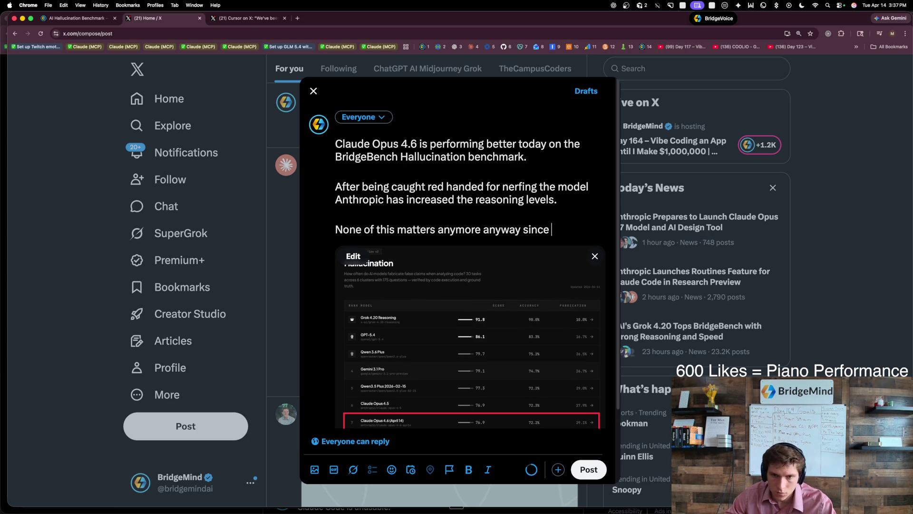
type("Claude Op")
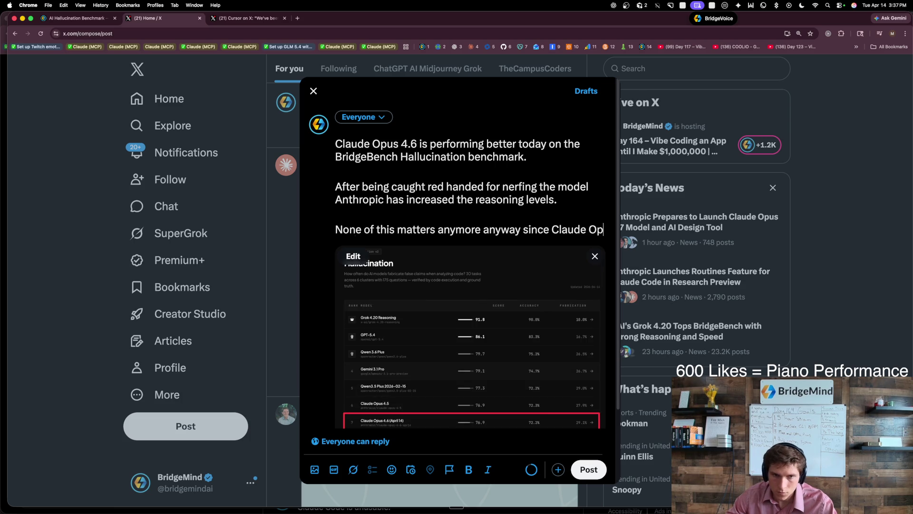
type("us 4.7 i")
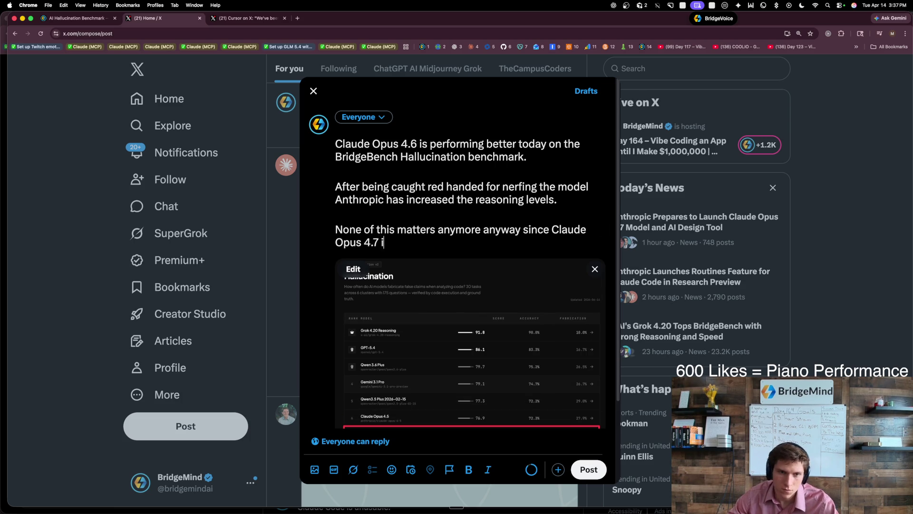
type("s luan")
key("BackSpace")
key("BackSpace")
key("BackSpace")
type("au")
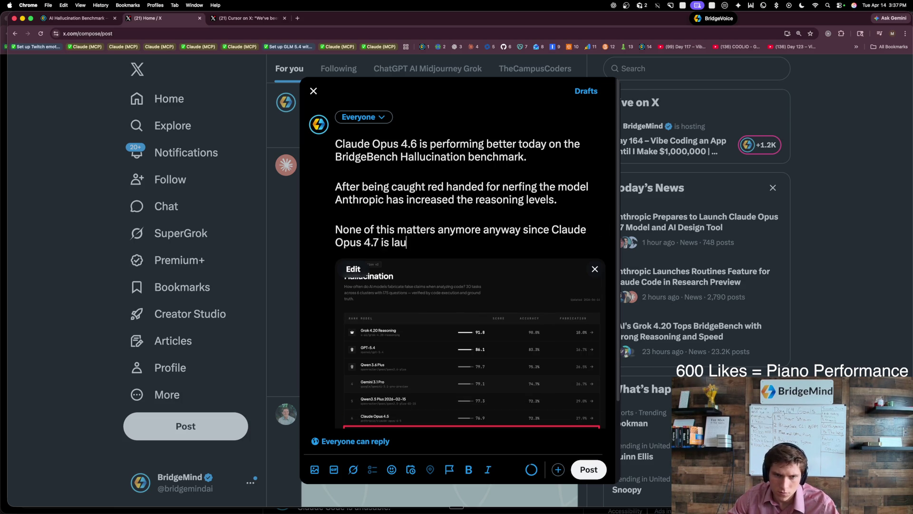
type("nching on Thr")
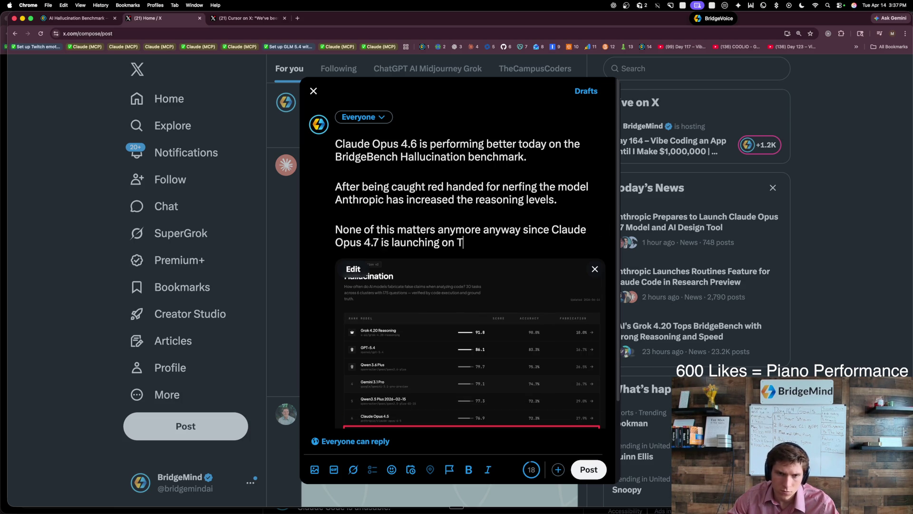
key("BackSpace")
type("ursday.")
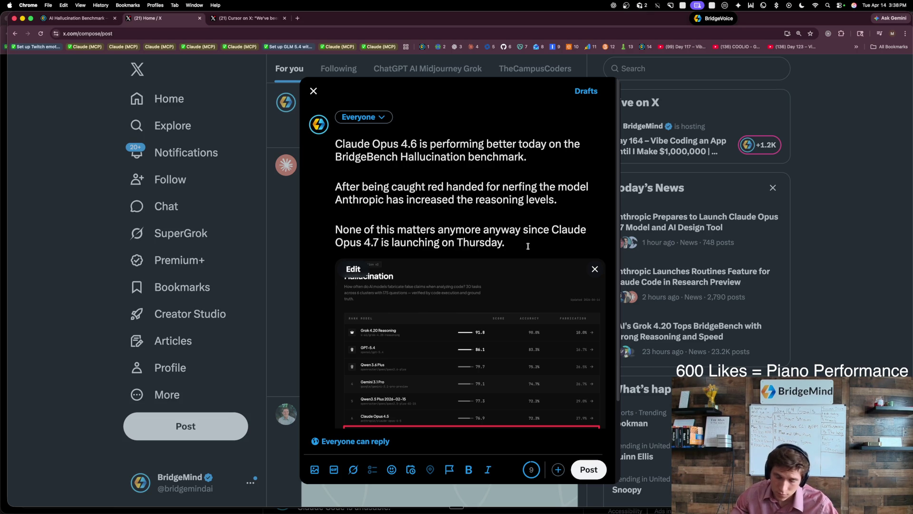
key("BackSpace")
double_click(510, 231)
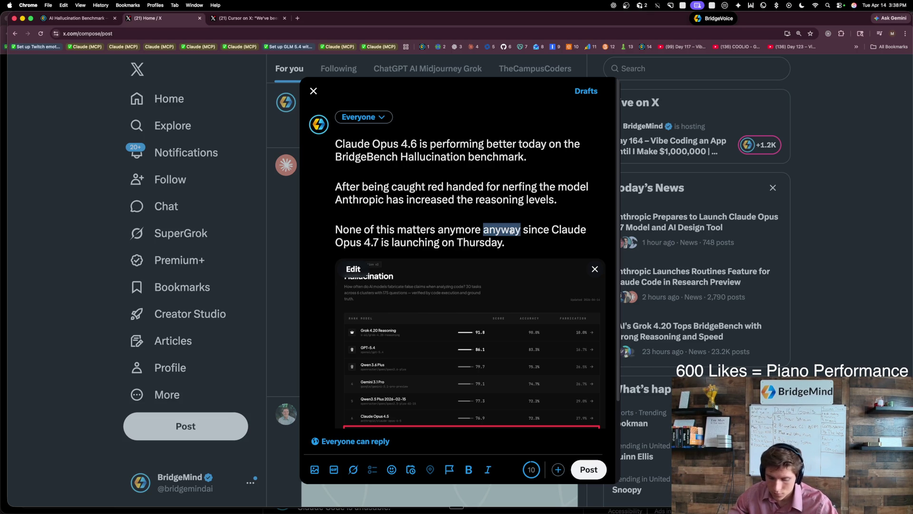
type("though")
left_click(523, 244)
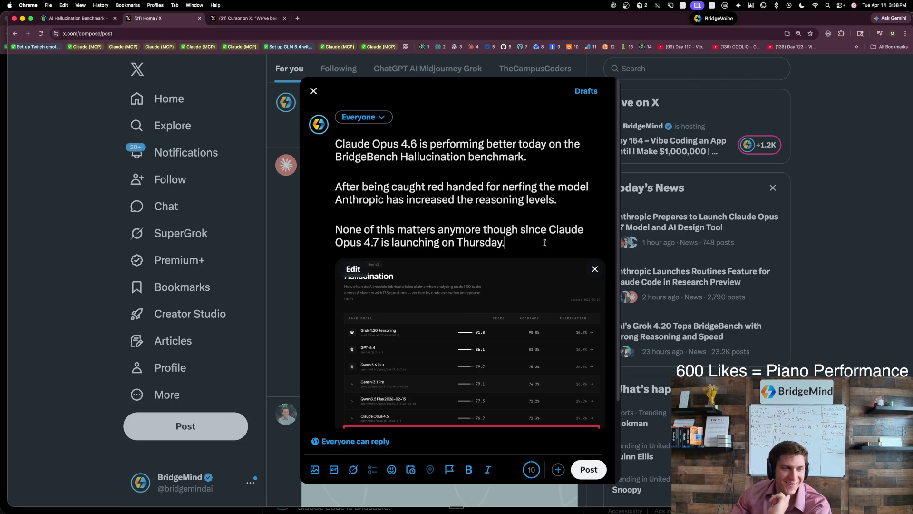
scroll(523, 235, "down", 2)
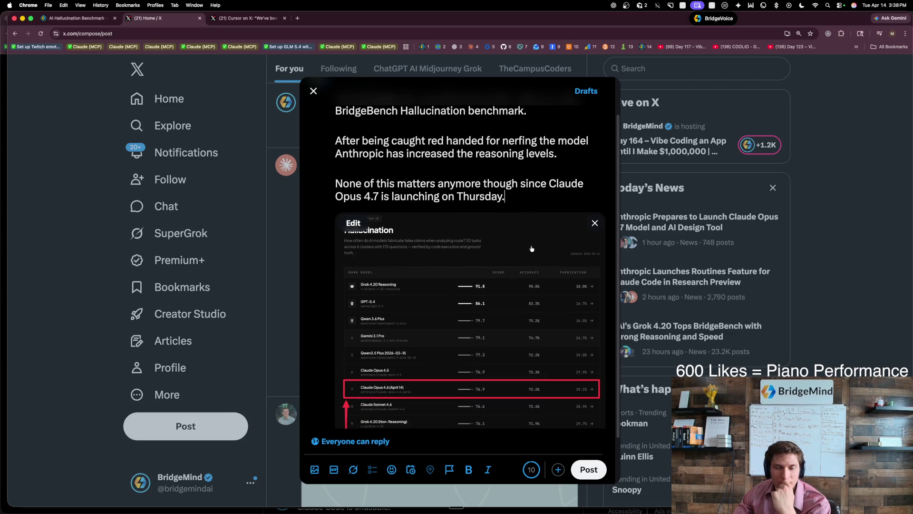
scroll(506, 236, "up", 2)
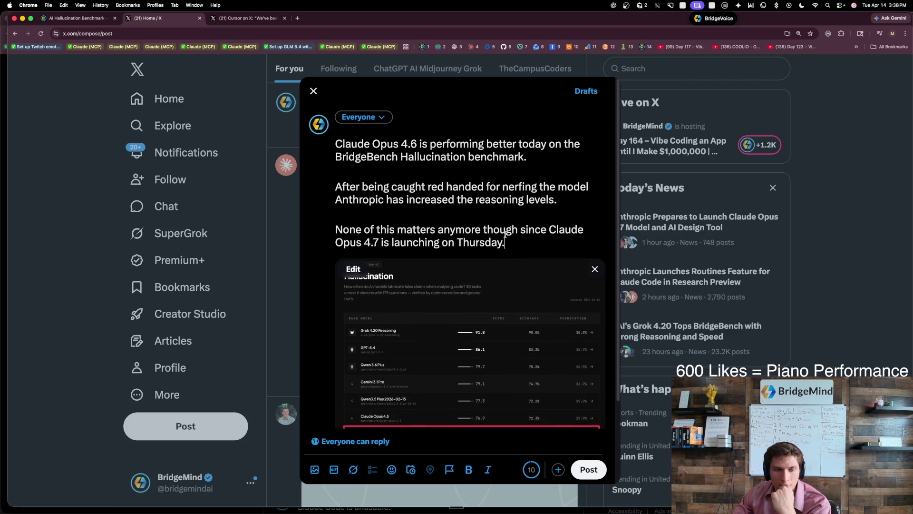
scroll(505, 236, "down", 4)
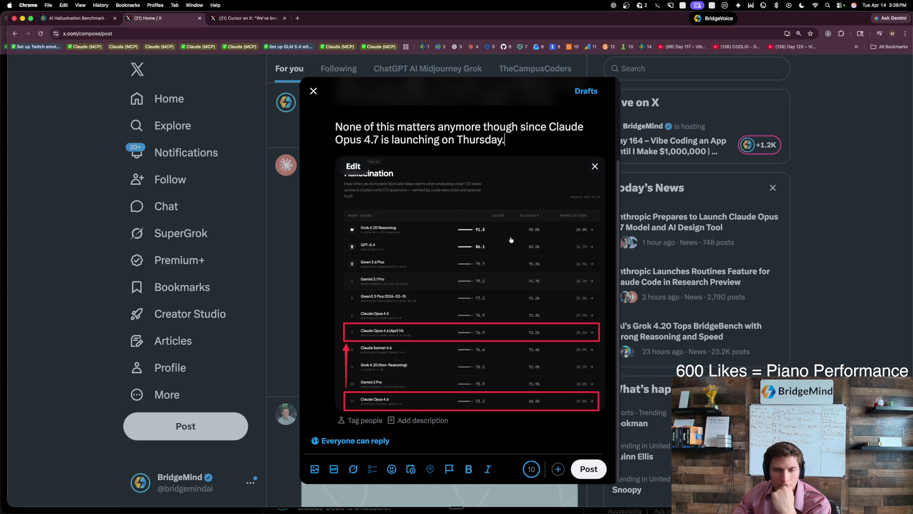
scroll(511, 240, "up", 4)
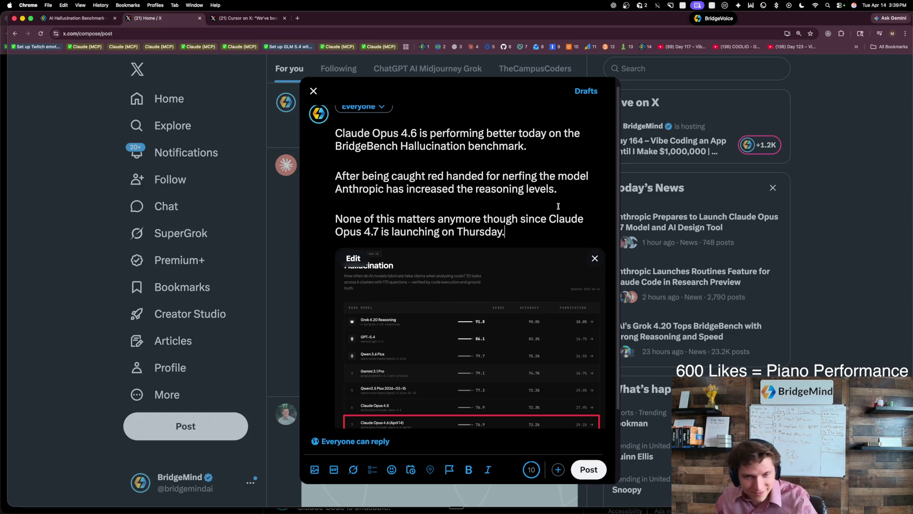
key("super+a")
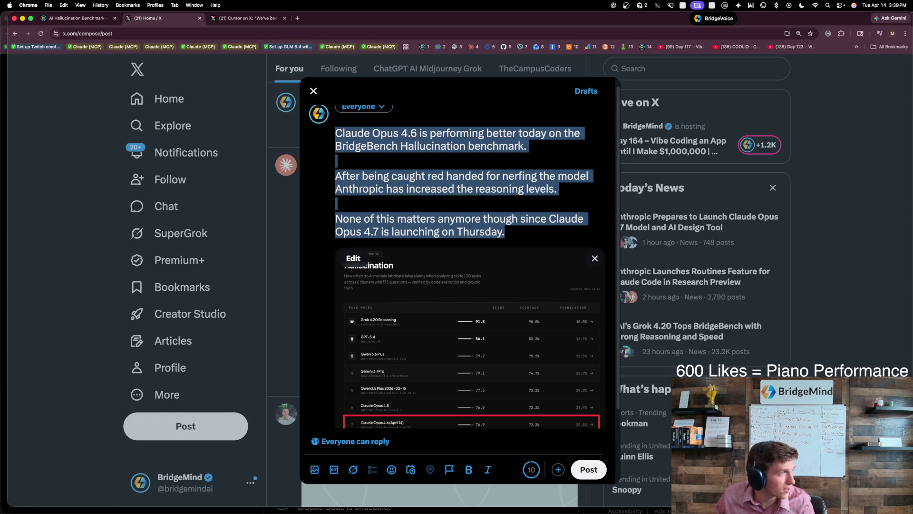
key("super+c")
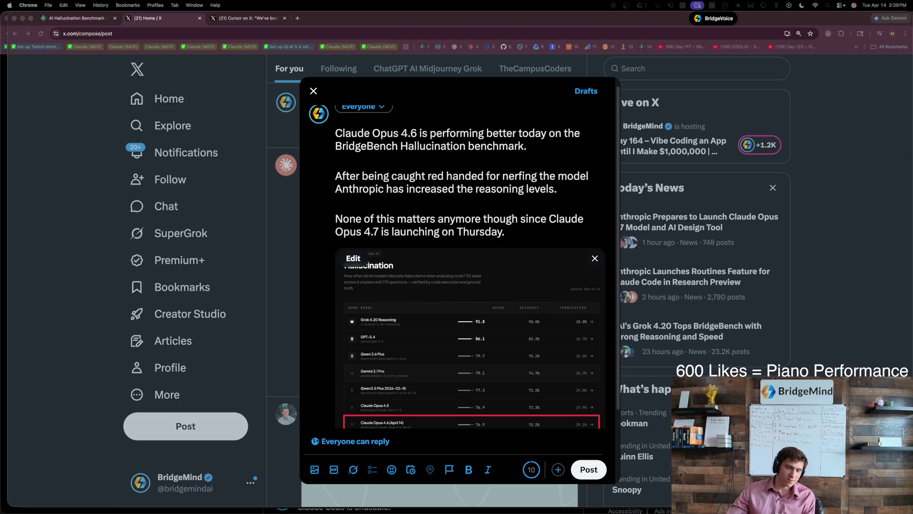
Step: Change 'the' to 'its' and rewrite the third paragraph as 'Claude Opus 4.7 is launching Thursday.'
double_click(464, 189)
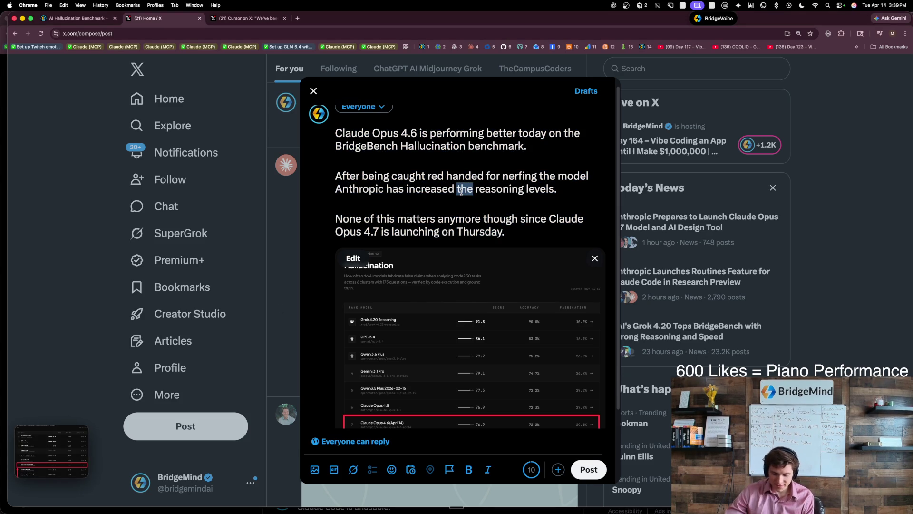
type("its")
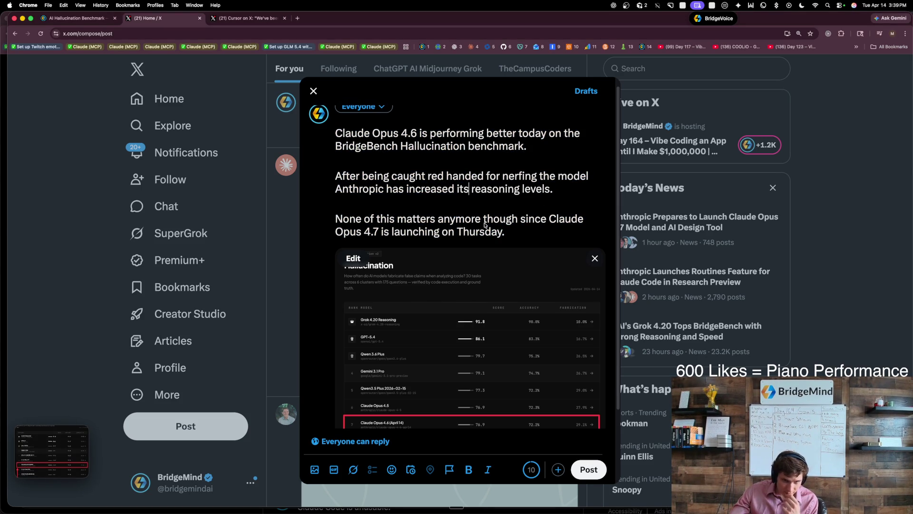
left_click_drag(518, 236, 346, 223)
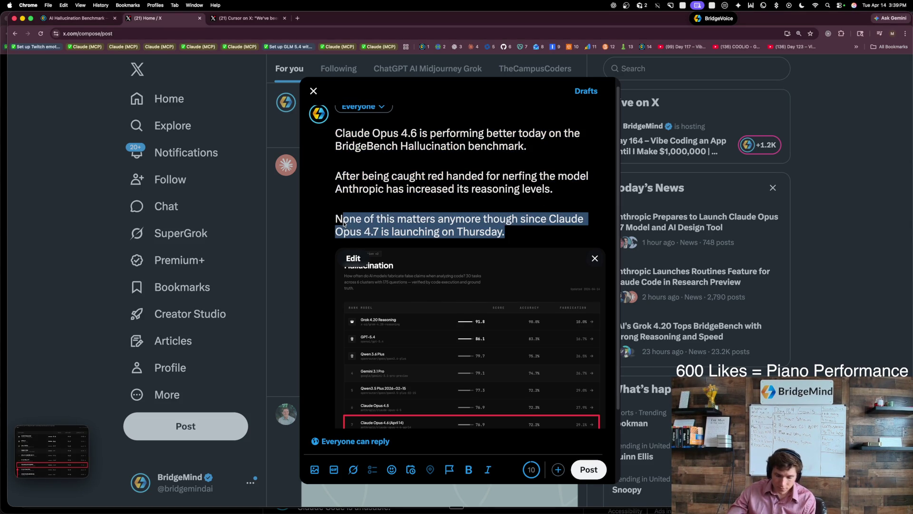
key("BackSpace")
type("Claude Op")
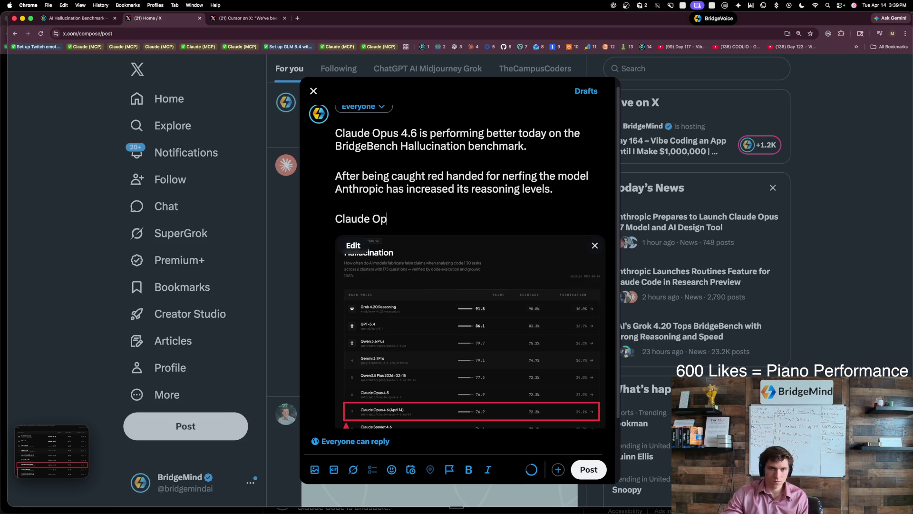
type("us 4.7 is launc")
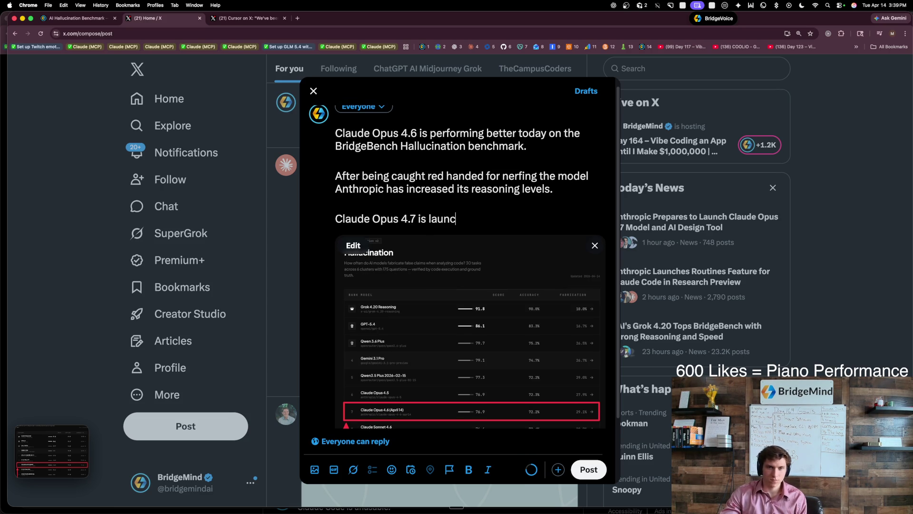
type("hing on")
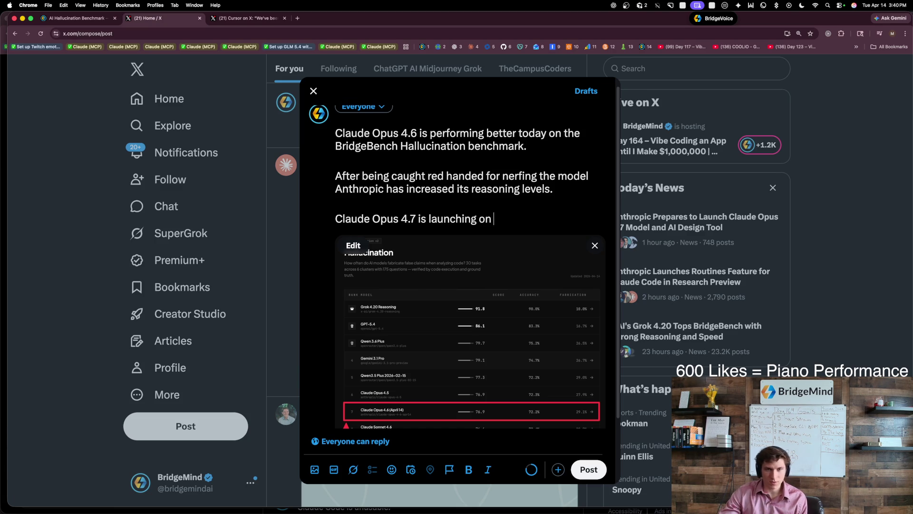
key("BackSpace")
key("BackSpace")
key("BackSpace")
type("Thursda")
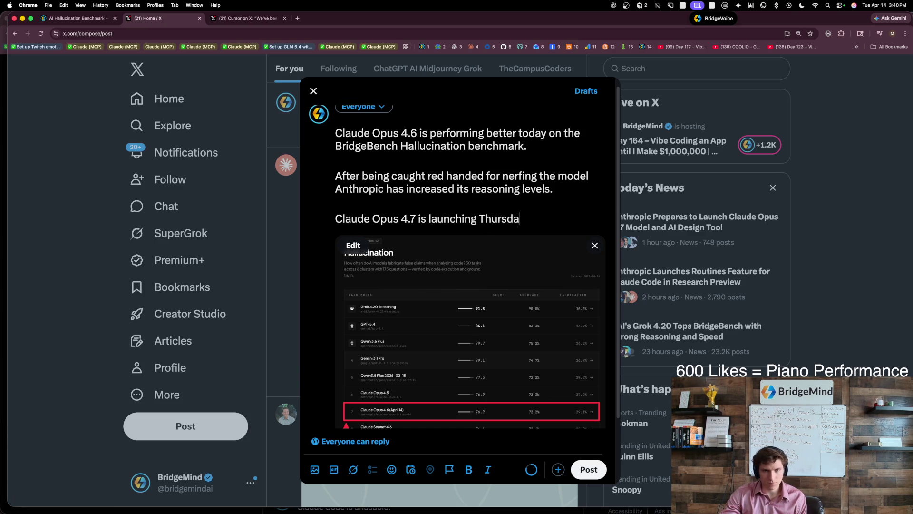
type("y so none o")
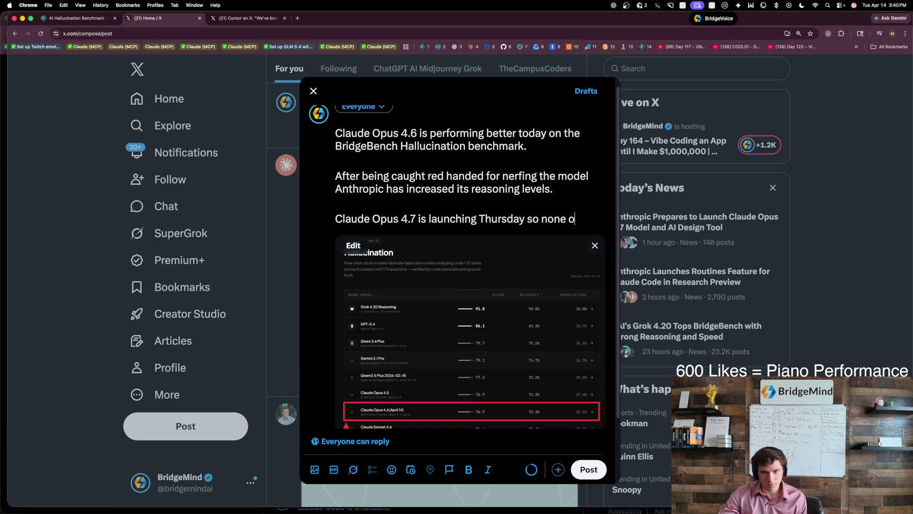
type("f this matters ")
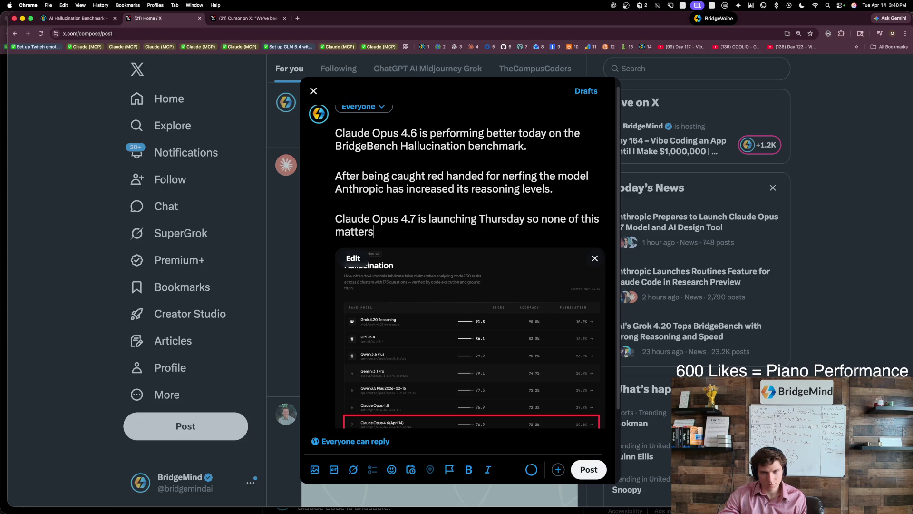
type("anymore")
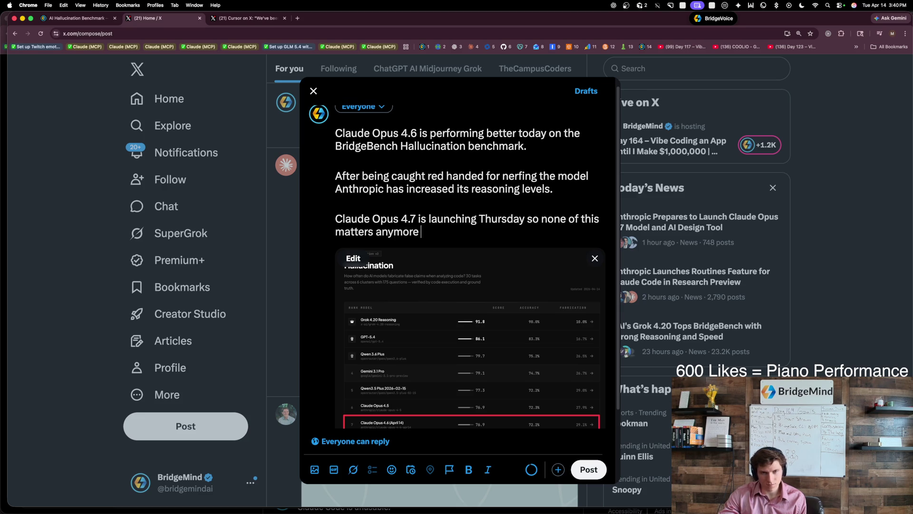
key("BackSpace")
key("BackSpace")
key("BackSpace")
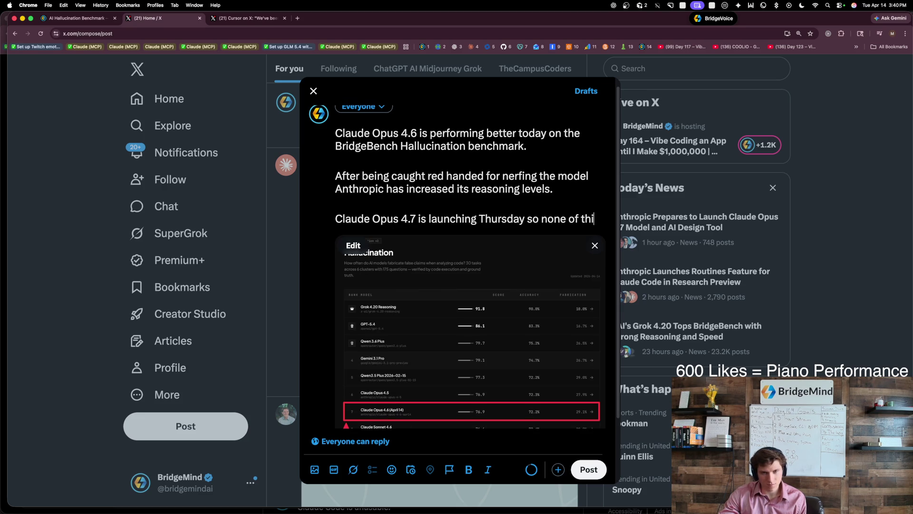
key("BackSpace")
key("BackSpace")
key("BackSpace")
type(".")
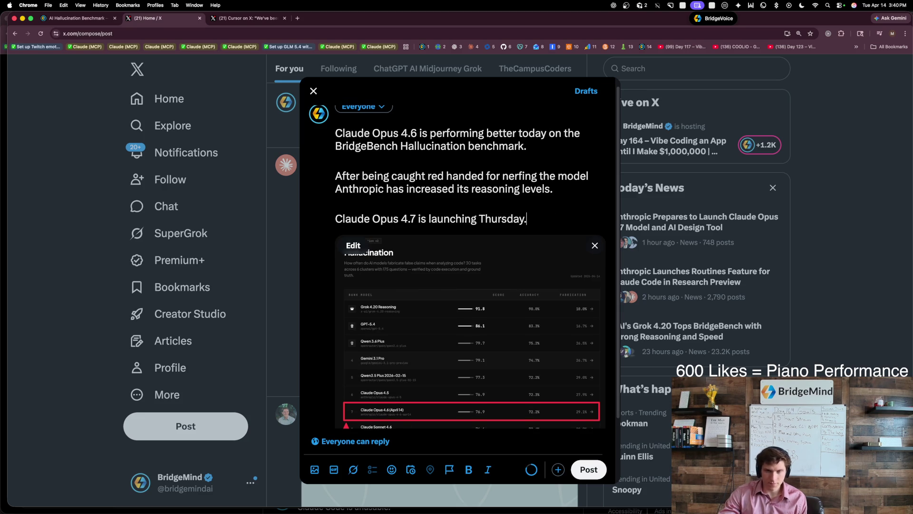
Step: Add the closing paragraph 'Hopefully they don't nerf that model too.'
key("Return")
key("Return")
type("I ho")
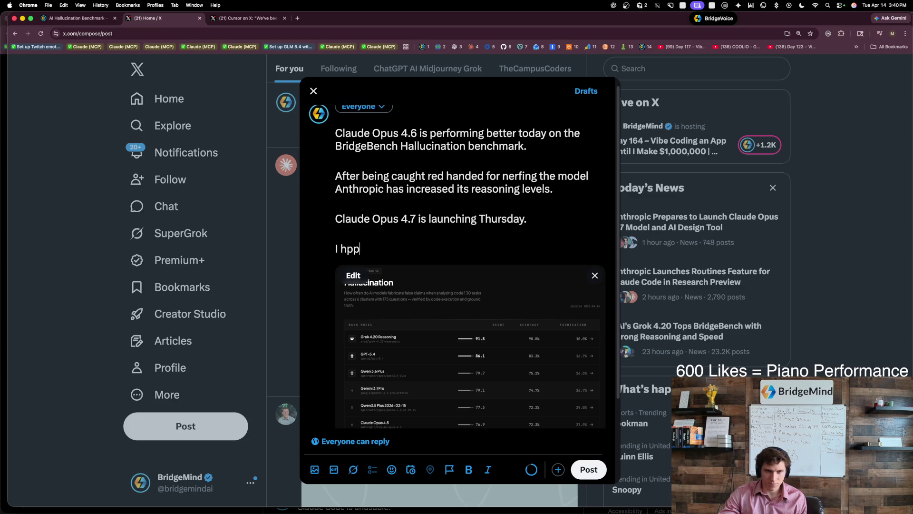
type("pe y")
key("BackSpace")
key("BackSpace")
key("BackSpace")
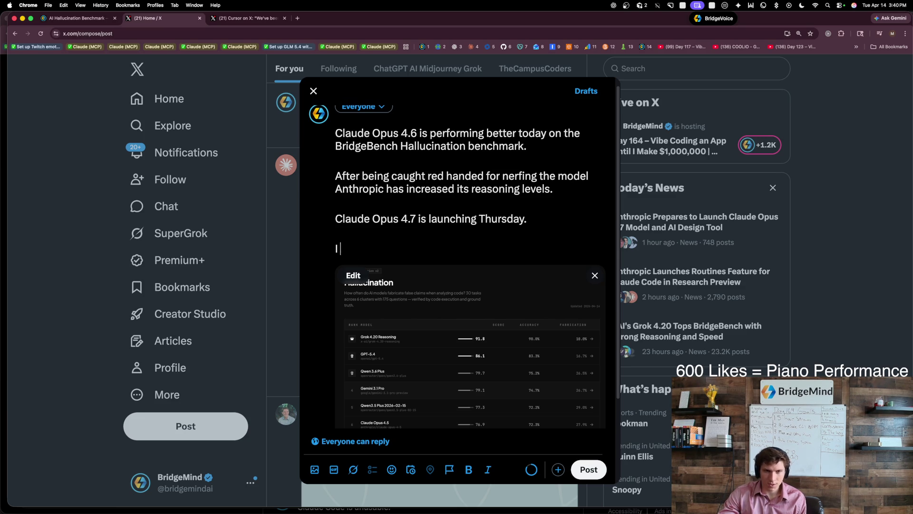
type("Hopefully th")
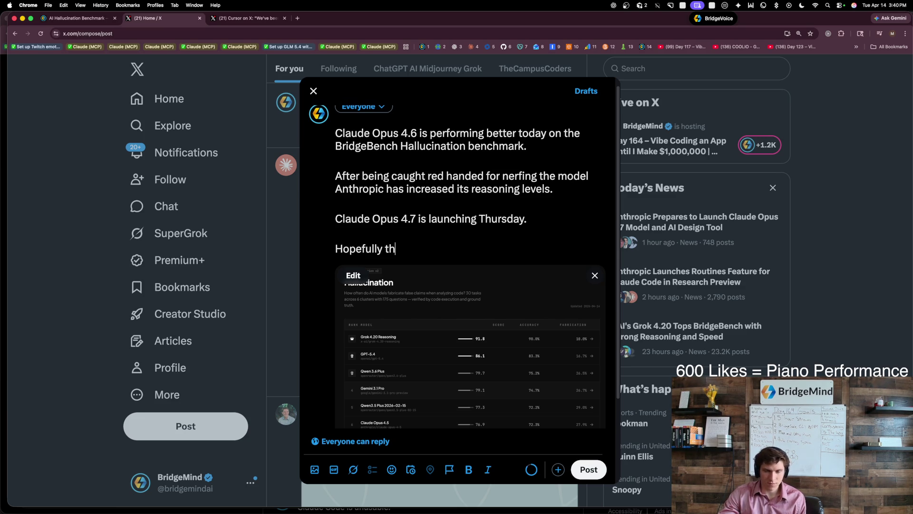
type("ey dont ne")
key("BackSpace")
key("BackSpace")
key("BackSpace")
type("'t")
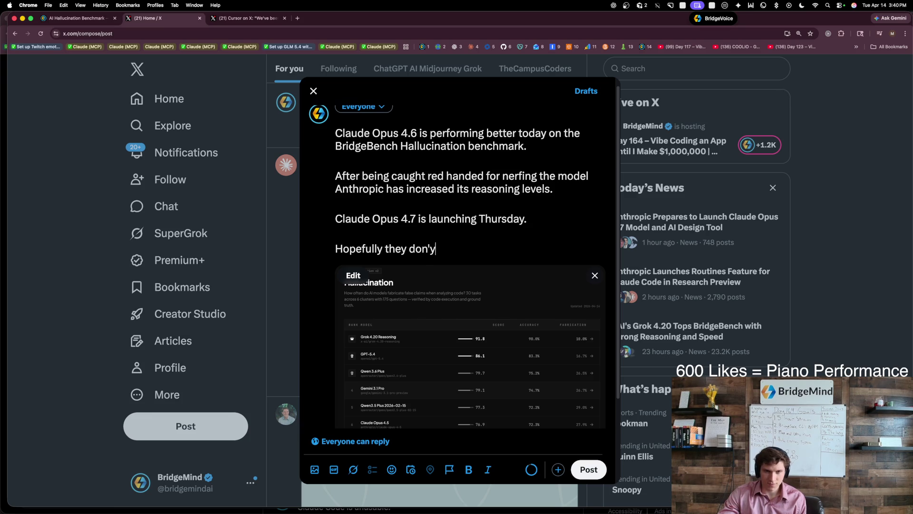
key("BackSpace")
type("t nerf")
type("that model too.")
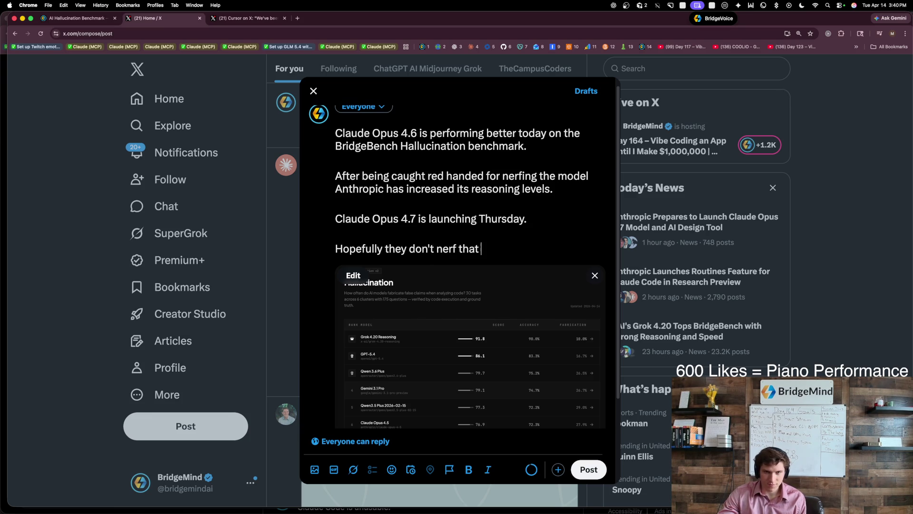
key("BackSpace")
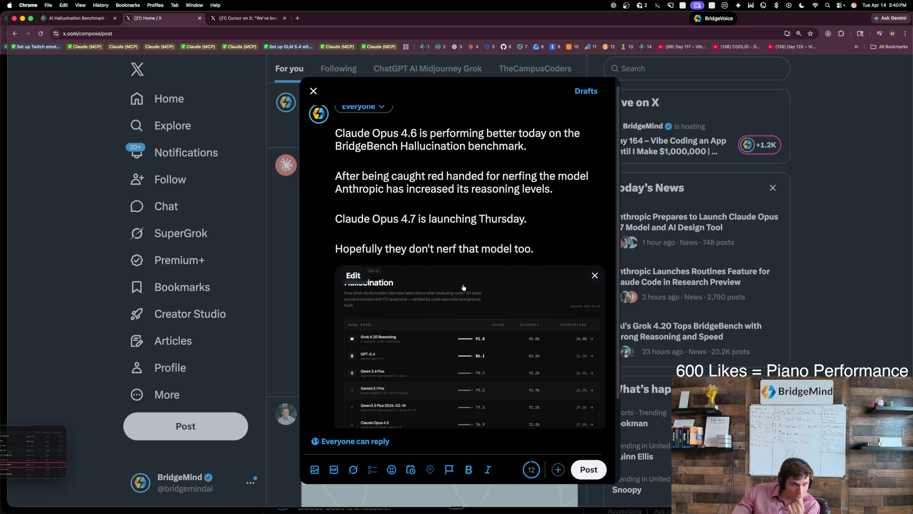
Step: Look over the four paragraphs and the attached leaderboard screenshot before posting
scroll(464, 287, "down", 1)
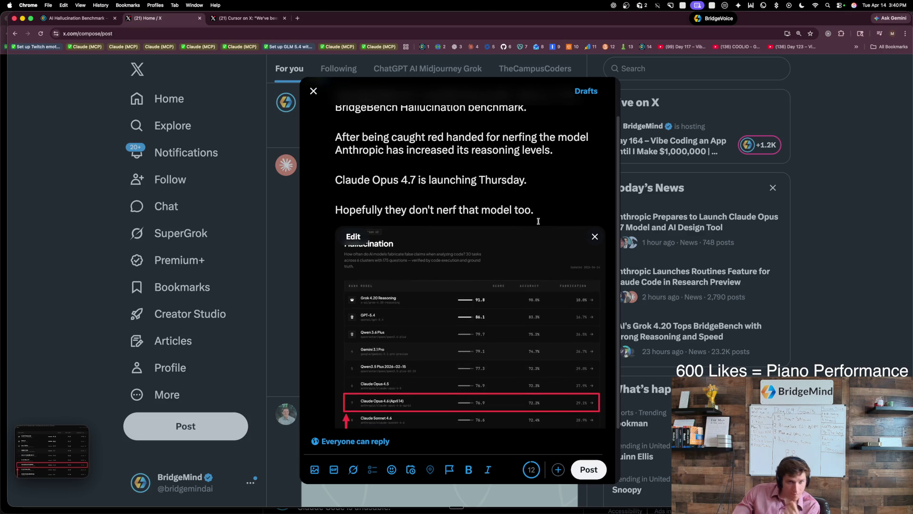
scroll(381, 162, "up", 2)
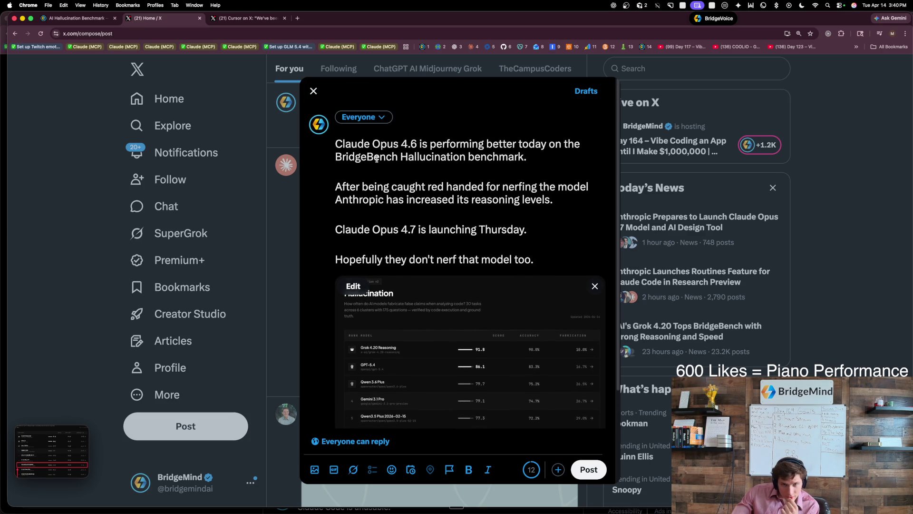
double_click(368, 158)
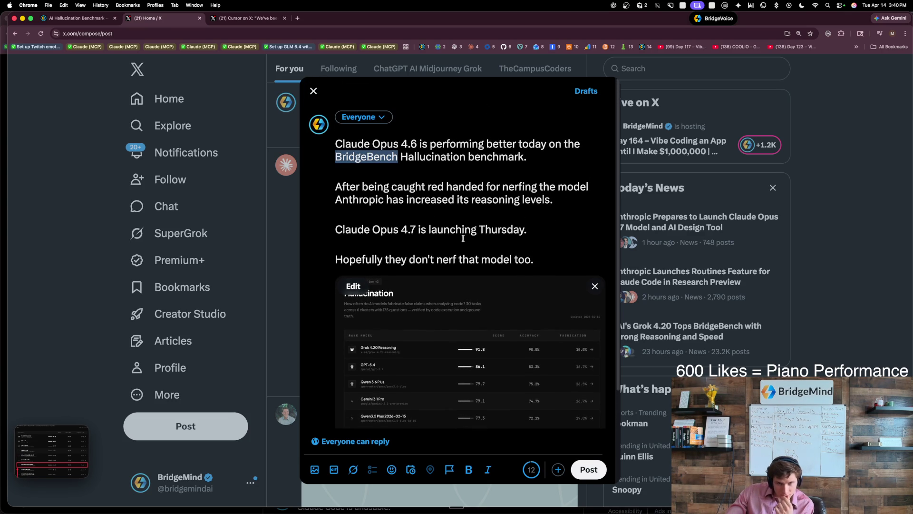
left_click(523, 229)
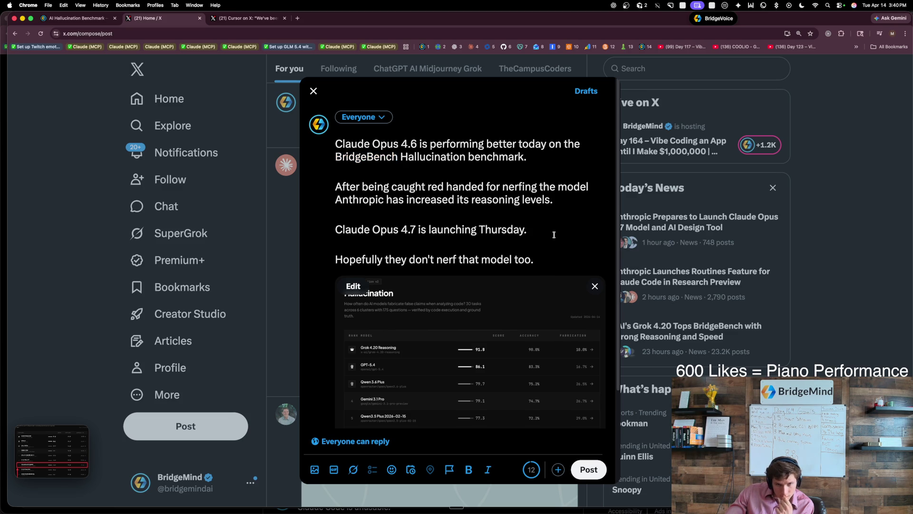
scroll(551, 229, "down", 1)
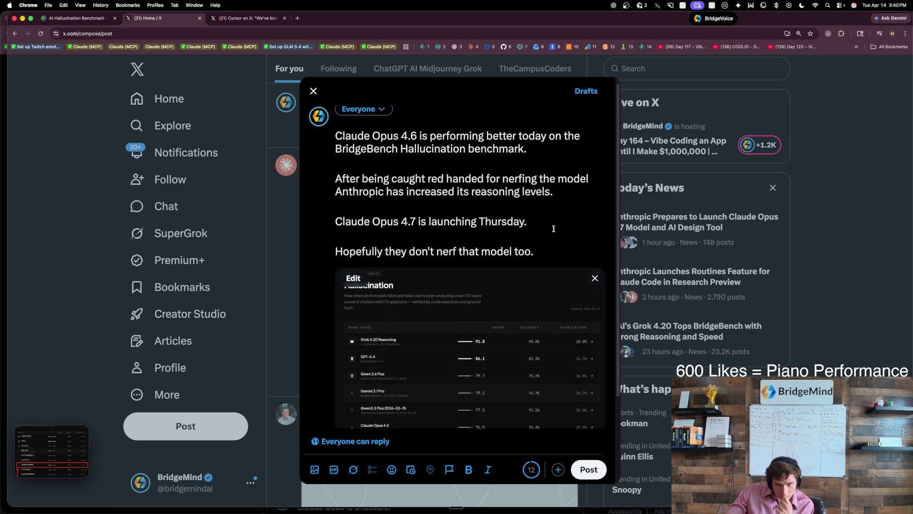
Step: Publish the post, open its page, and capture a screenshot of the benchmark table
left_click(589, 470)
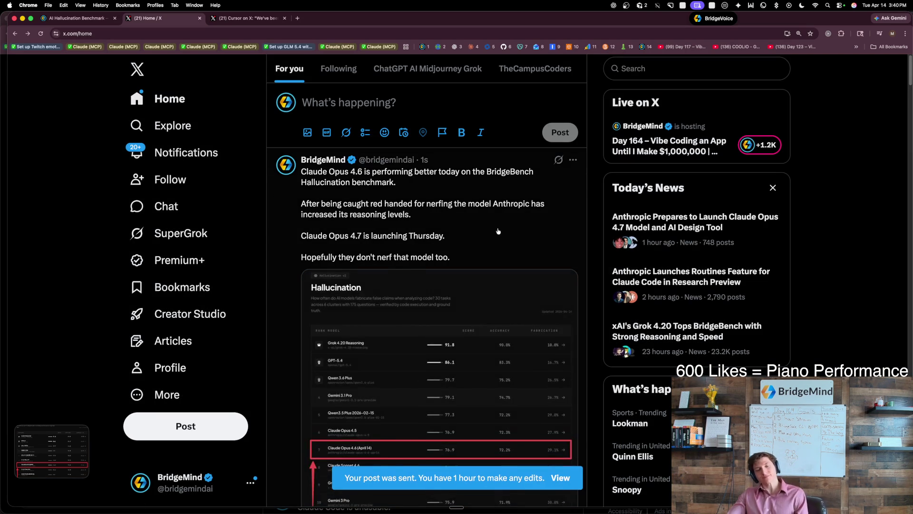
left_click(491, 220)
left_click(221, 33)
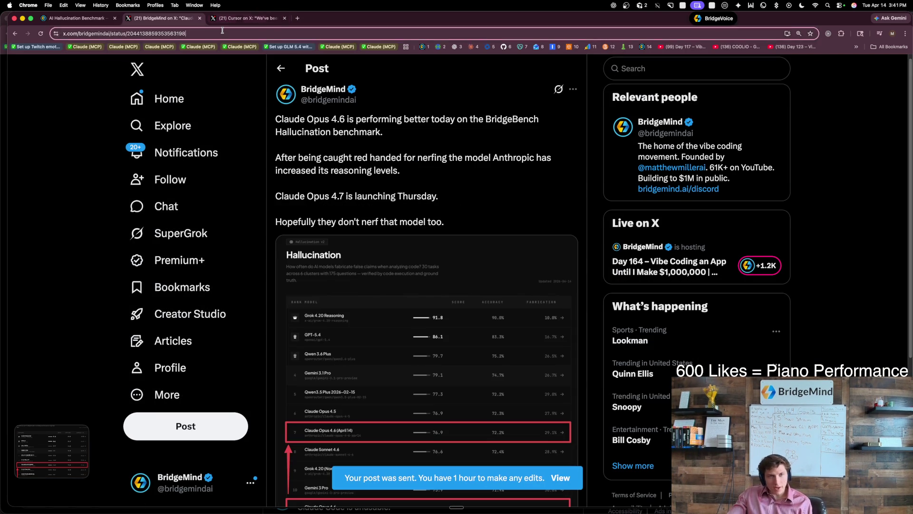
key("super+c")
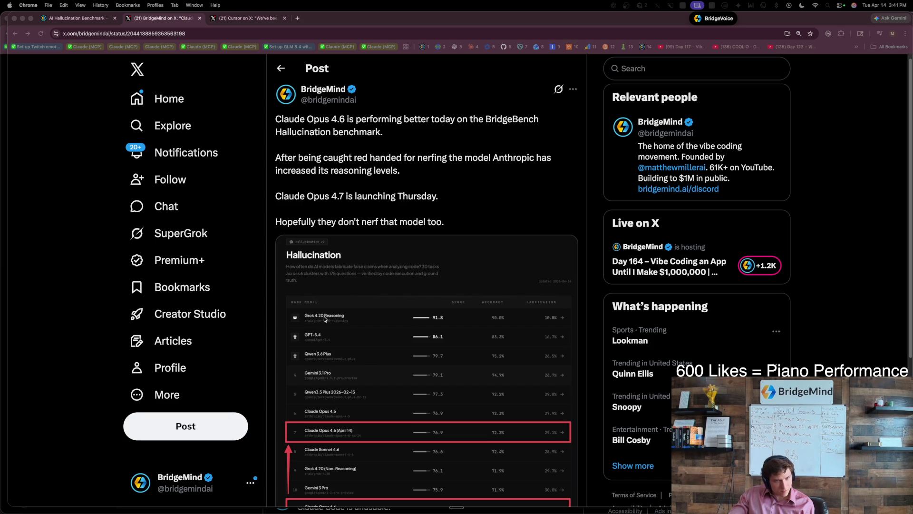
left_click_drag(285, 297, 574, 497)
Step: Like and bookmark the published post from the BridgeMind account
scroll(407, 335, "down", 5)
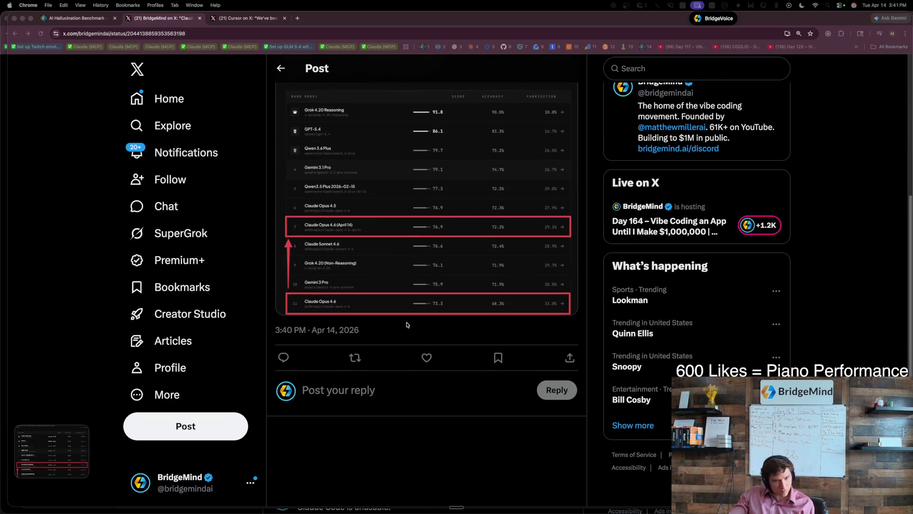
left_click(426, 358)
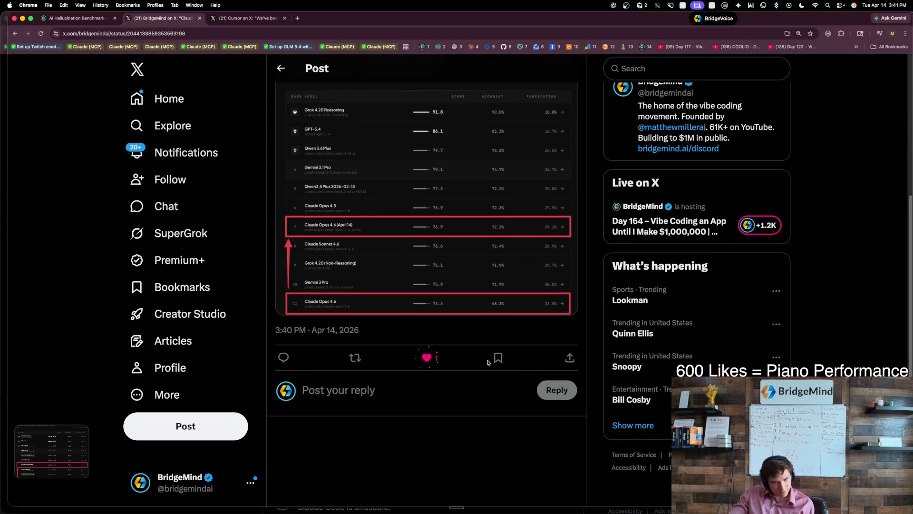
left_click(498, 357)
scroll(379, 328, "up", 5)
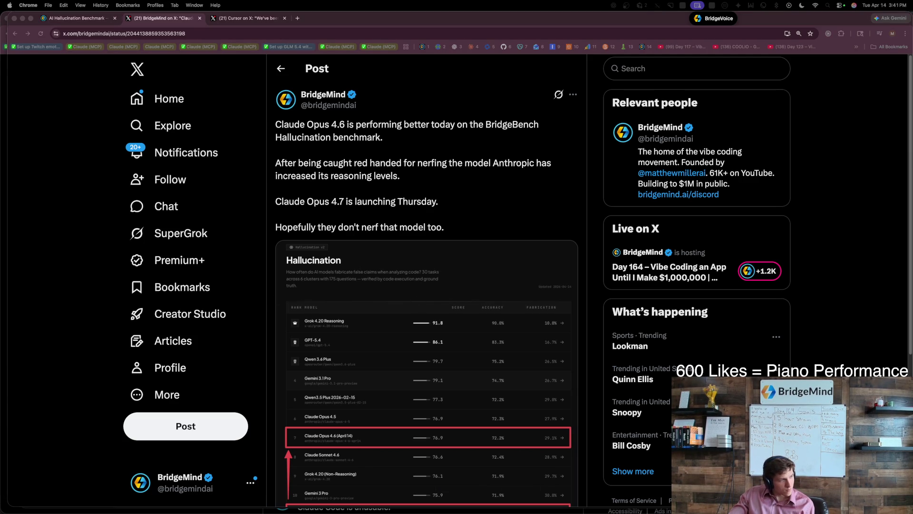
key("super+shift+3")
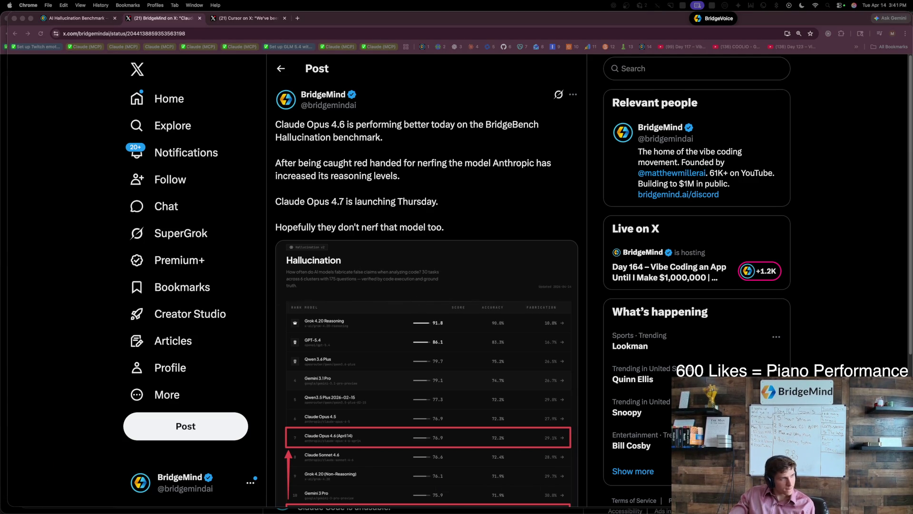
scroll(401, 270, "down", 5)
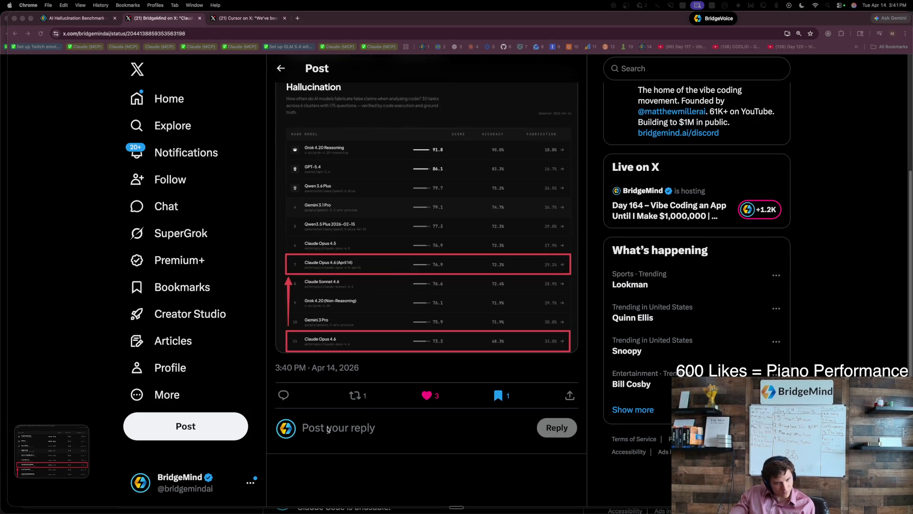
Step: Switch to the personal account and open the benchmark post from the BridgeMind profile
left_click(195, 486)
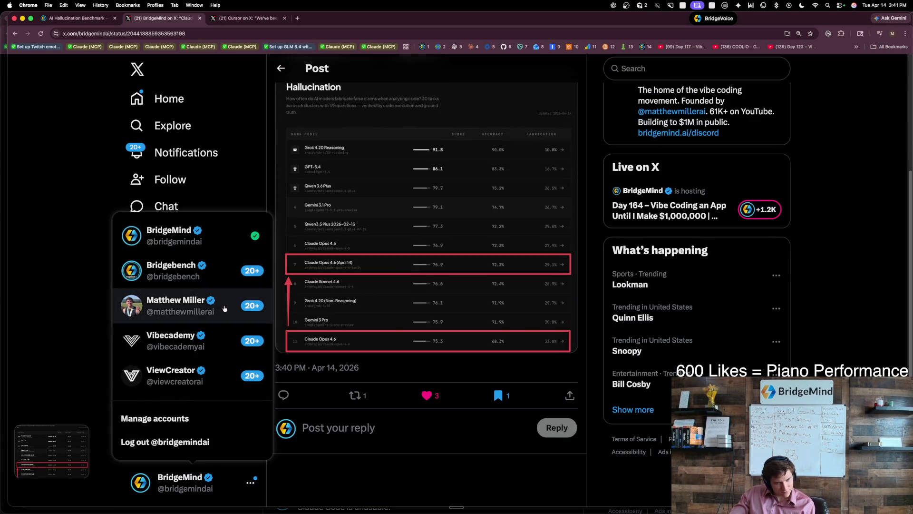
left_click(216, 303)
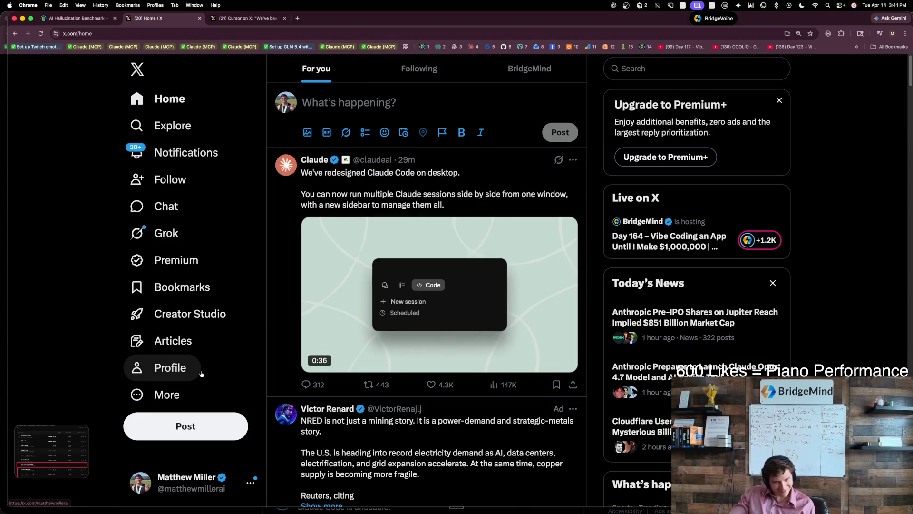
left_click(640, 75)
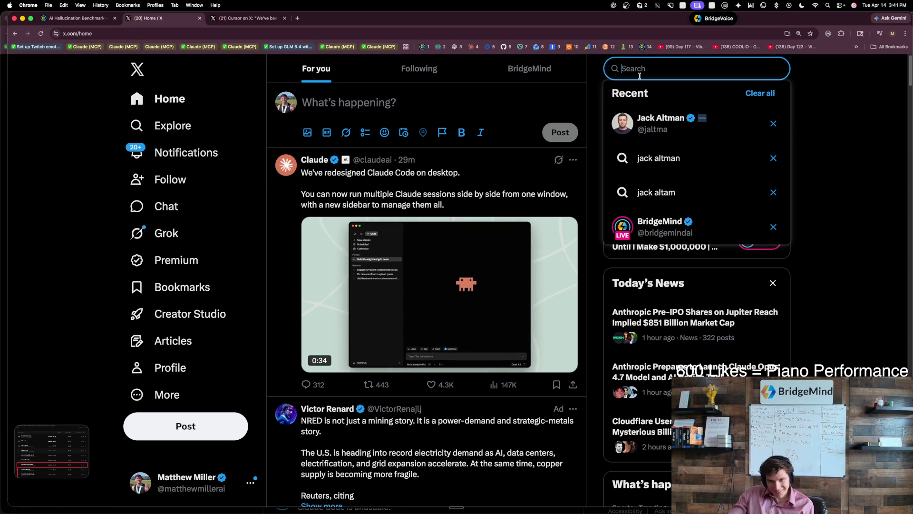
left_click(682, 220)
scroll(462, 358, "down", 10)
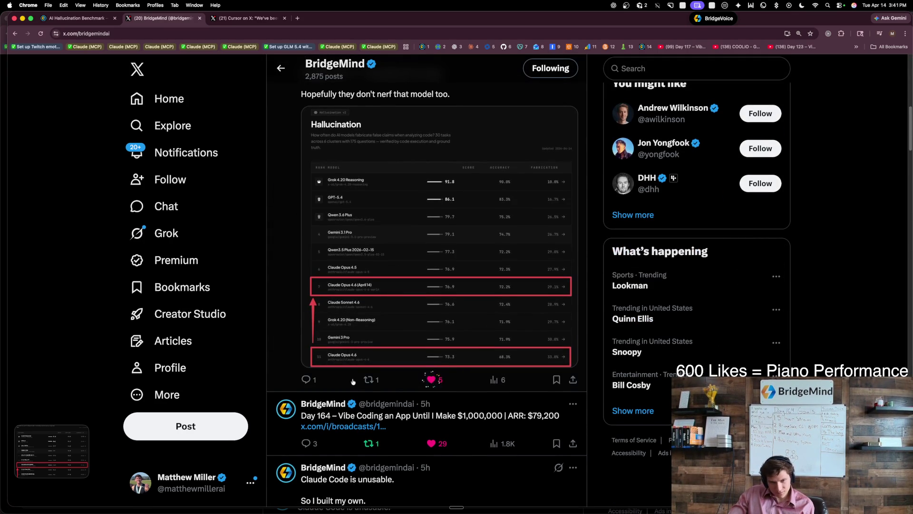
left_click(353, 381)
Step: Repost and bookmark the benchmark post from the personal account
scroll(384, 283, "down", 2)
scroll(384, 283, "down", 5)
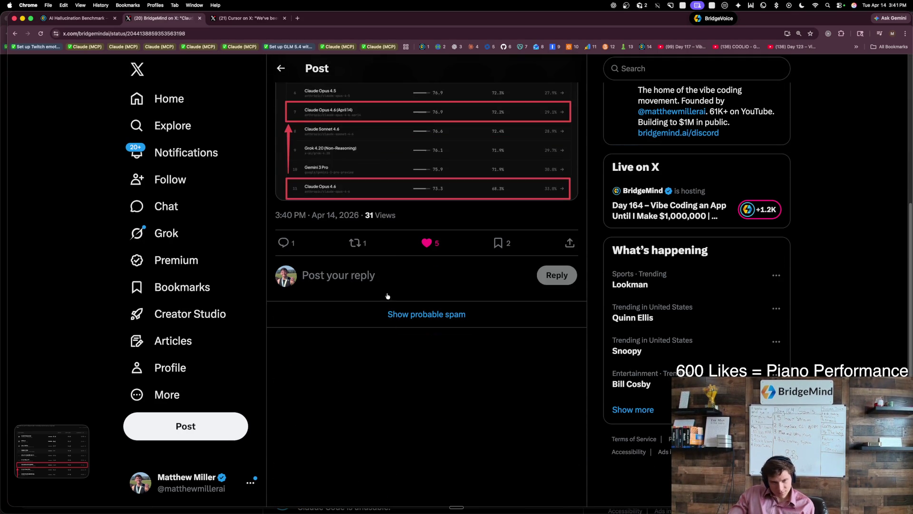
left_click(355, 243)
left_click(343, 244)
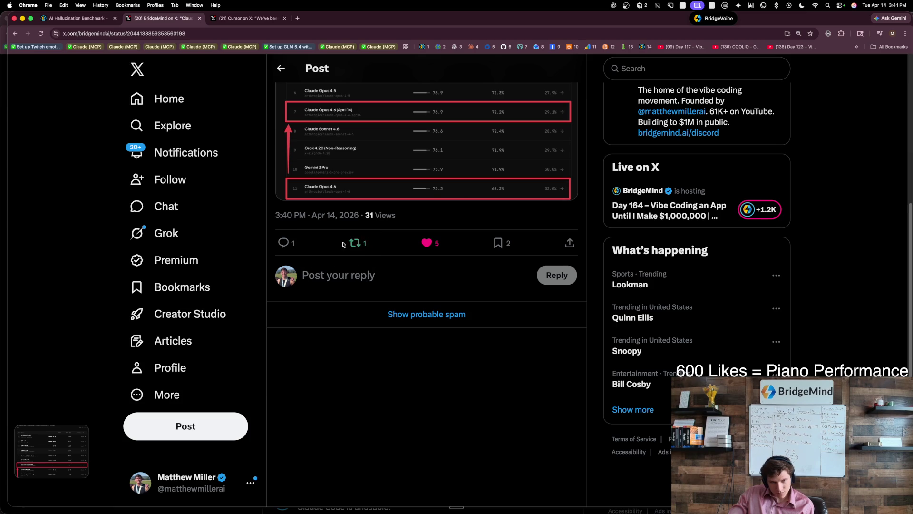
left_click(498, 243)
scroll(490, 281, "up", 7)
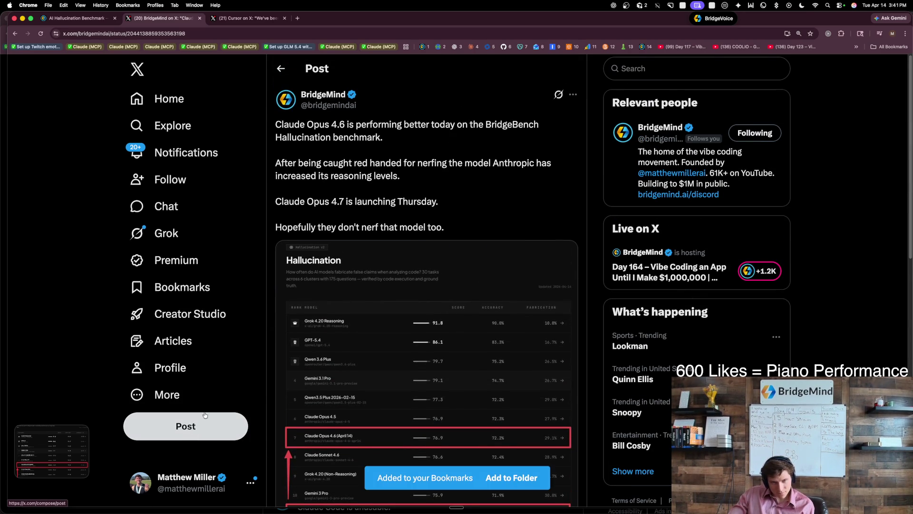
left_click(190, 481)
Step: As Bridgebench, like, bookmark and repost the benchmark post in the feed, then open it
left_click(193, 309)
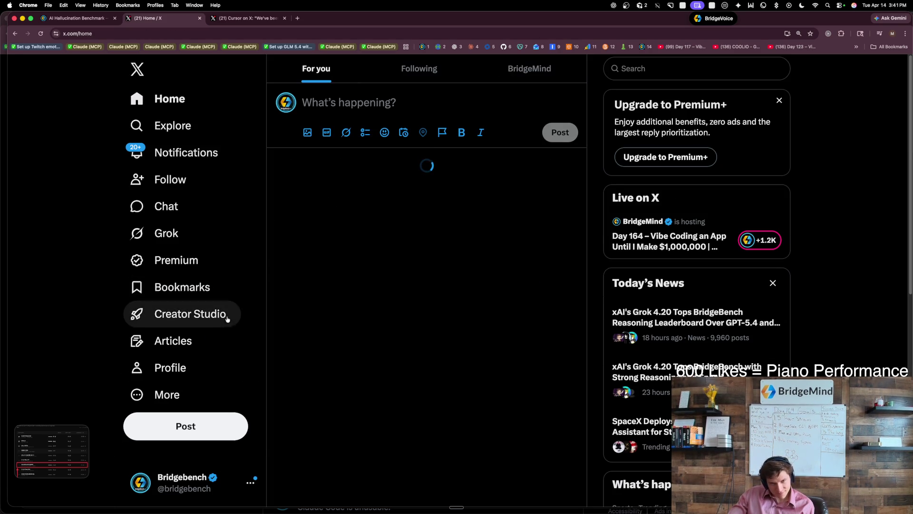
scroll(443, 222, "down", 3)
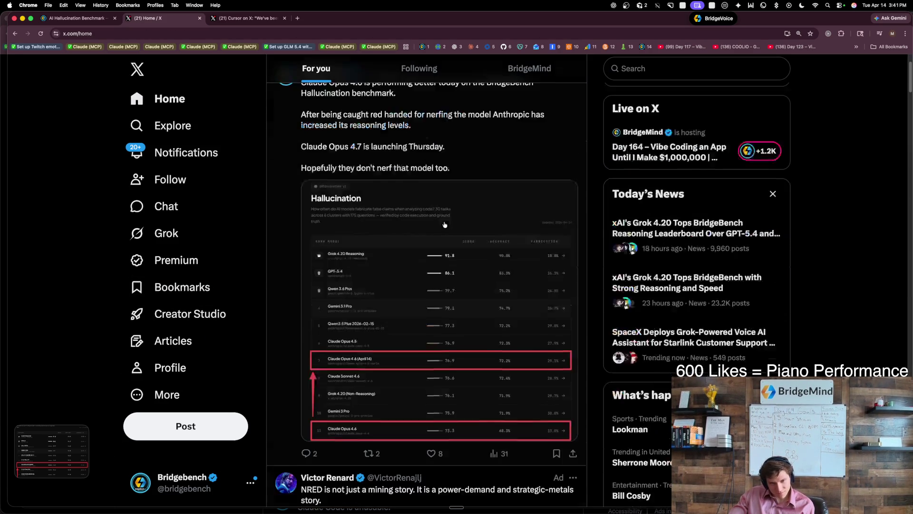
left_click(431, 430)
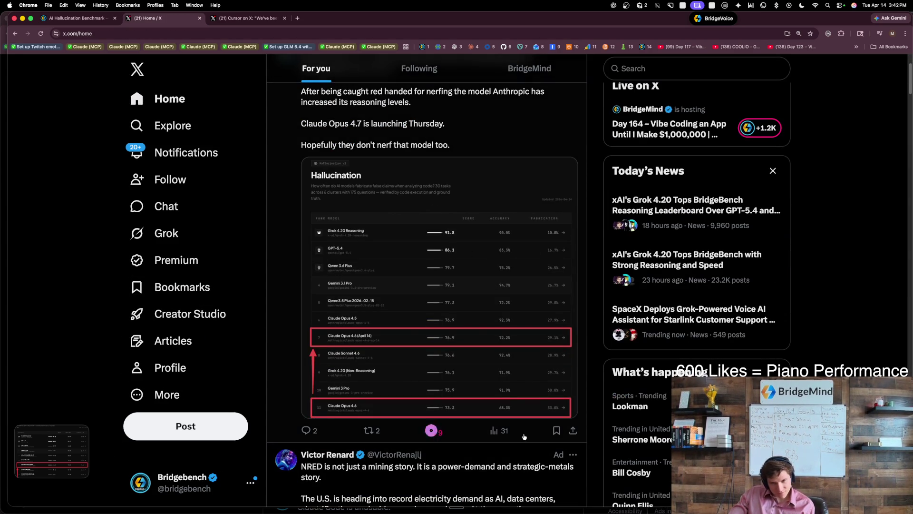
left_click(556, 430)
left_click(373, 432)
left_click(359, 435)
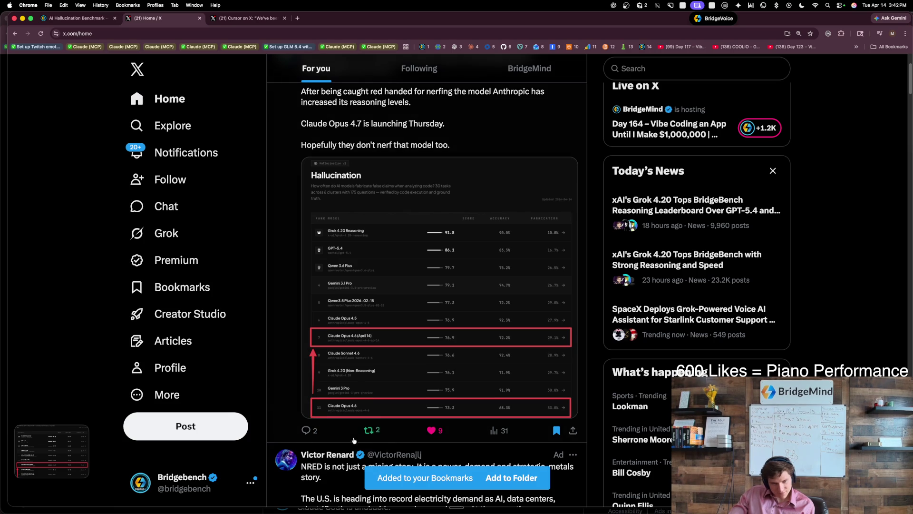
scroll(327, 330, "up", 3)
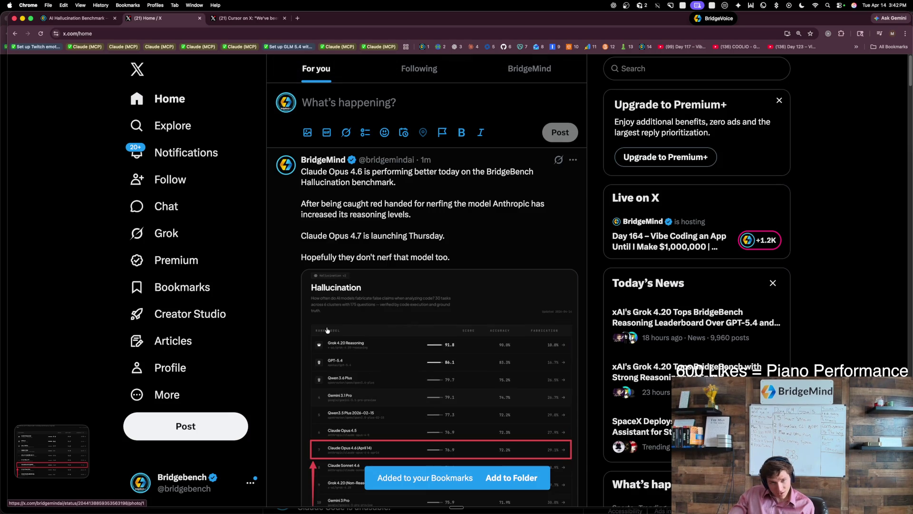
left_click(394, 192)
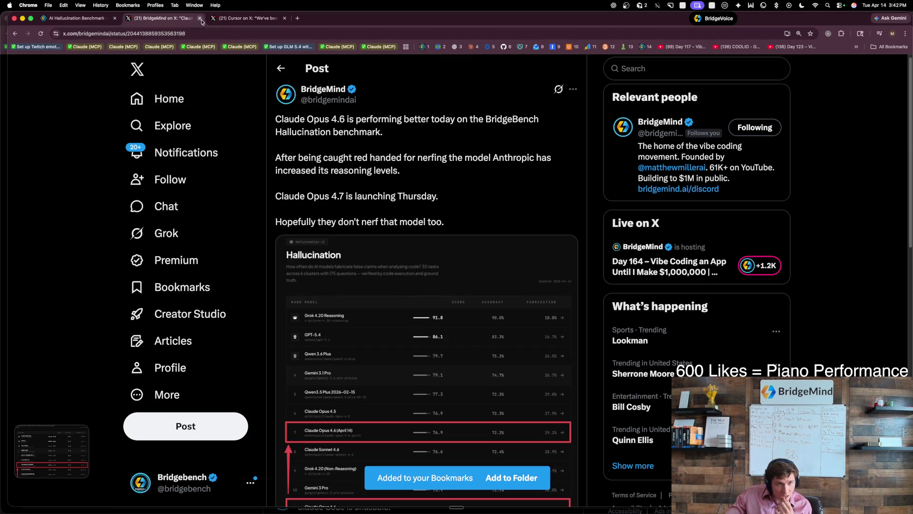
key("super+r")
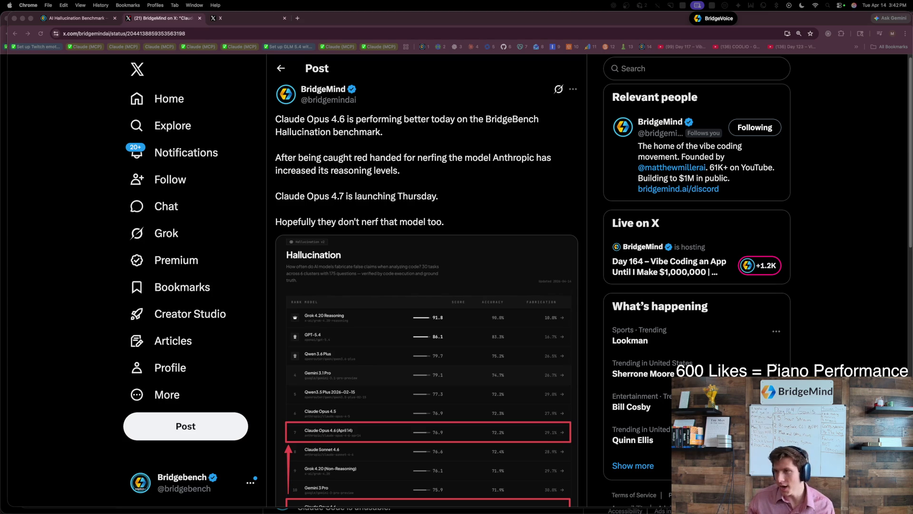
Step: Enlarge the Hallucination leaderboard image in the photo viewer
left_click(473, 407)
left_click(457, 395)
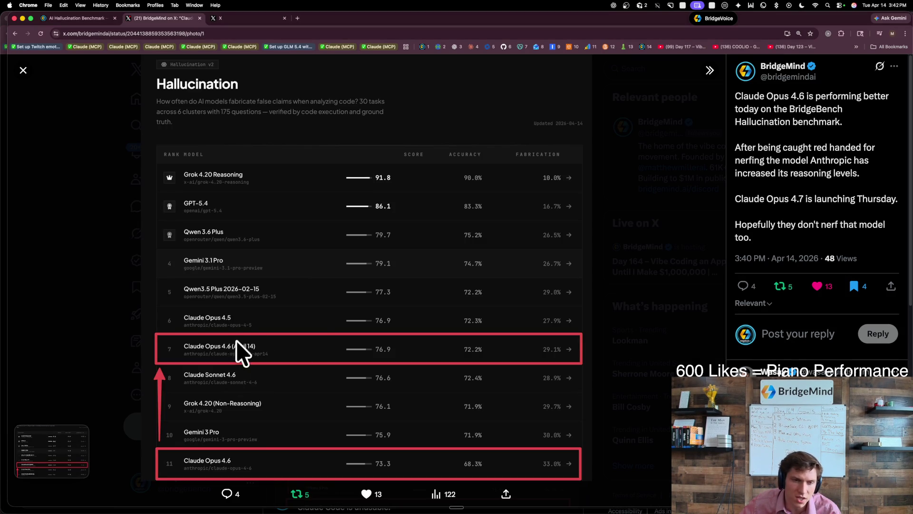